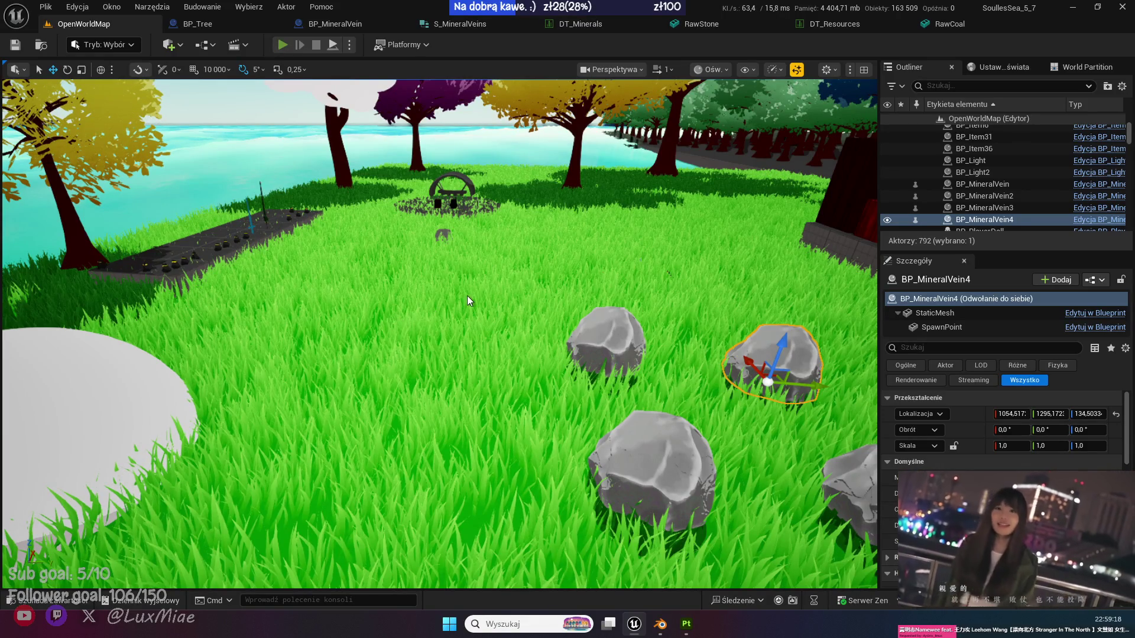
Start a Play In Editor session and drag the time of day to about 9.
{"action": "key", "text": "w"}
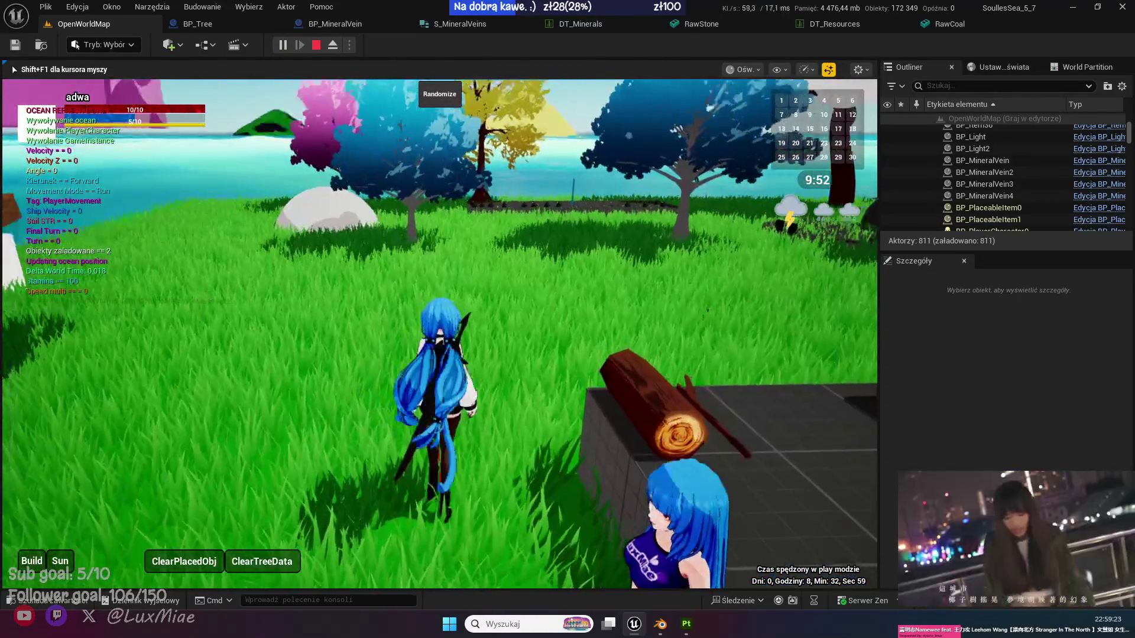
{"action": "key", "text": "shift+F1"}
{"action": "left_click", "coordinate": [59, 561]}
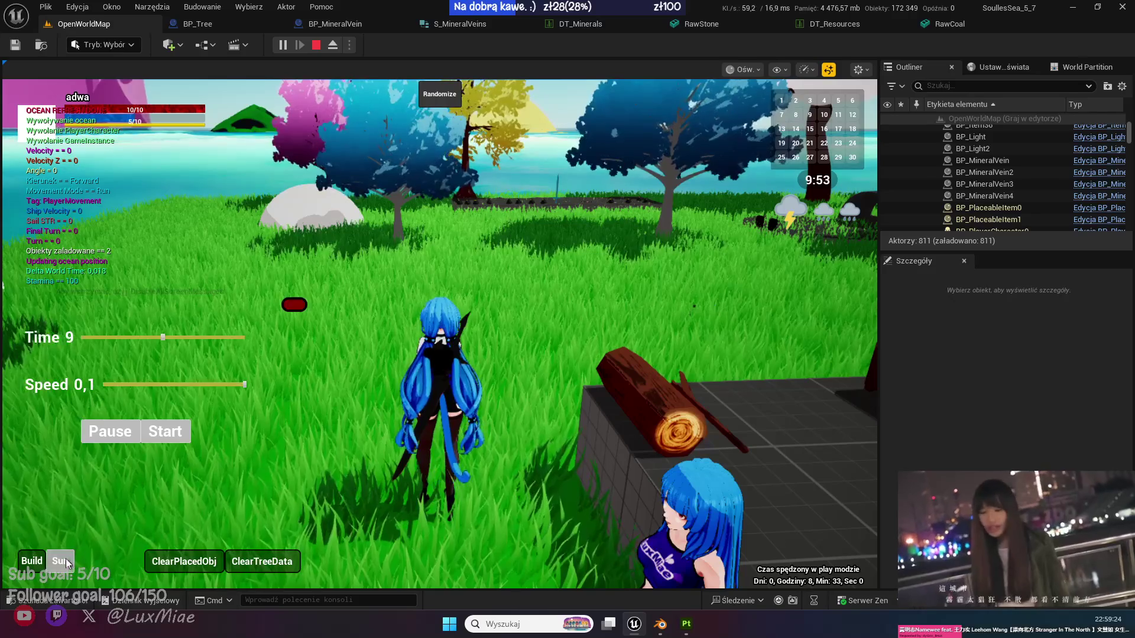
{"action": "left_click", "coordinate": [228, 340]}
{"action": "left_click", "coordinate": [132, 342]}
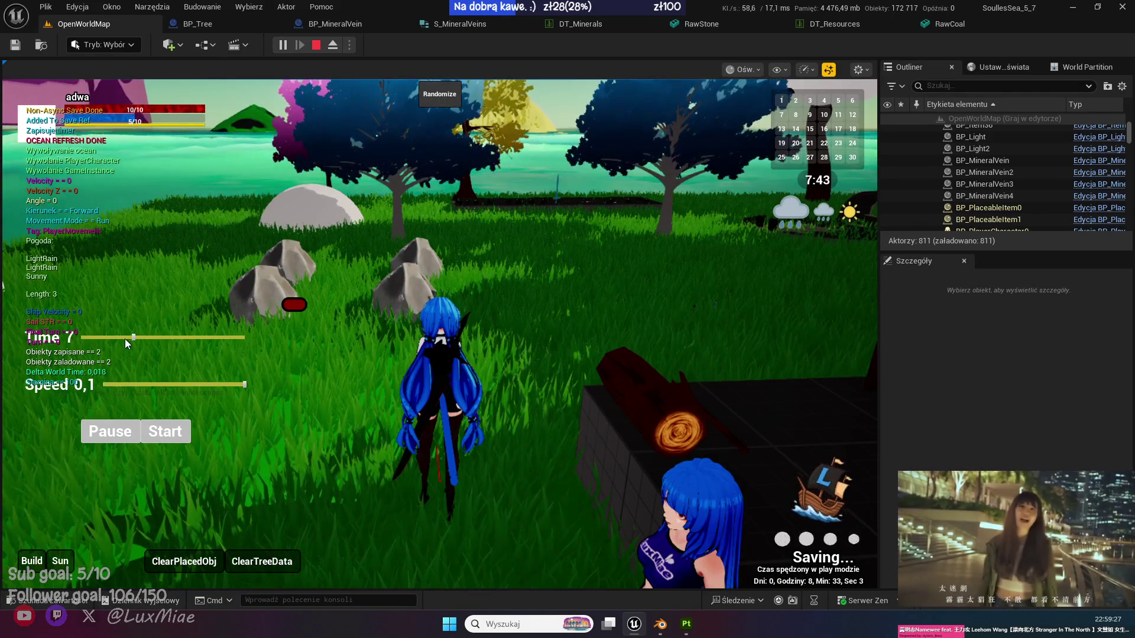
{"action": "left_click", "coordinate": [114, 336]}
{"action": "left_click_drag", "start_coordinate": [115, 337], "coordinate": [146, 337]}
Run up to the rocks and break one into stone pieces.
{"action": "key", "text": "w"}
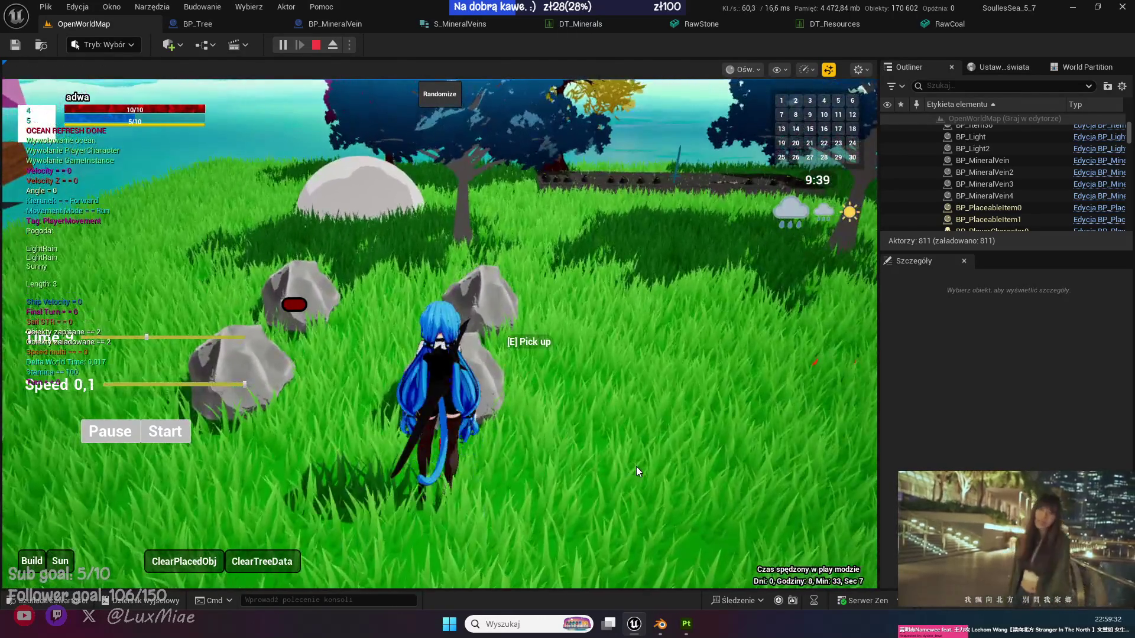
{"action": "left_click", "coordinate": [637, 471]}
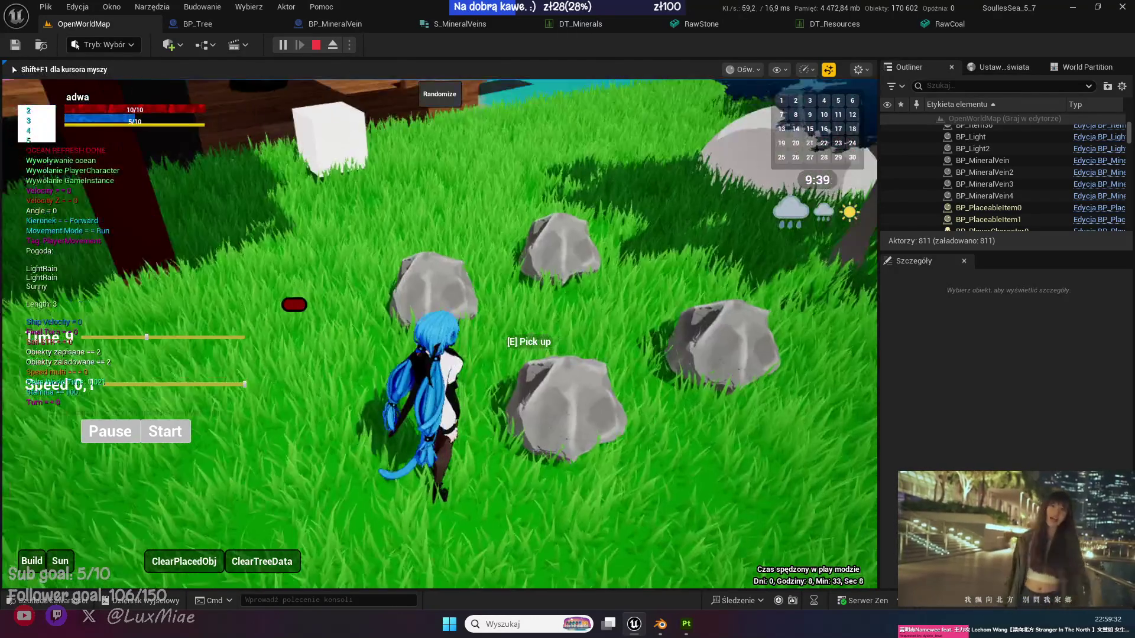
{"action": "key", "text": "w"}
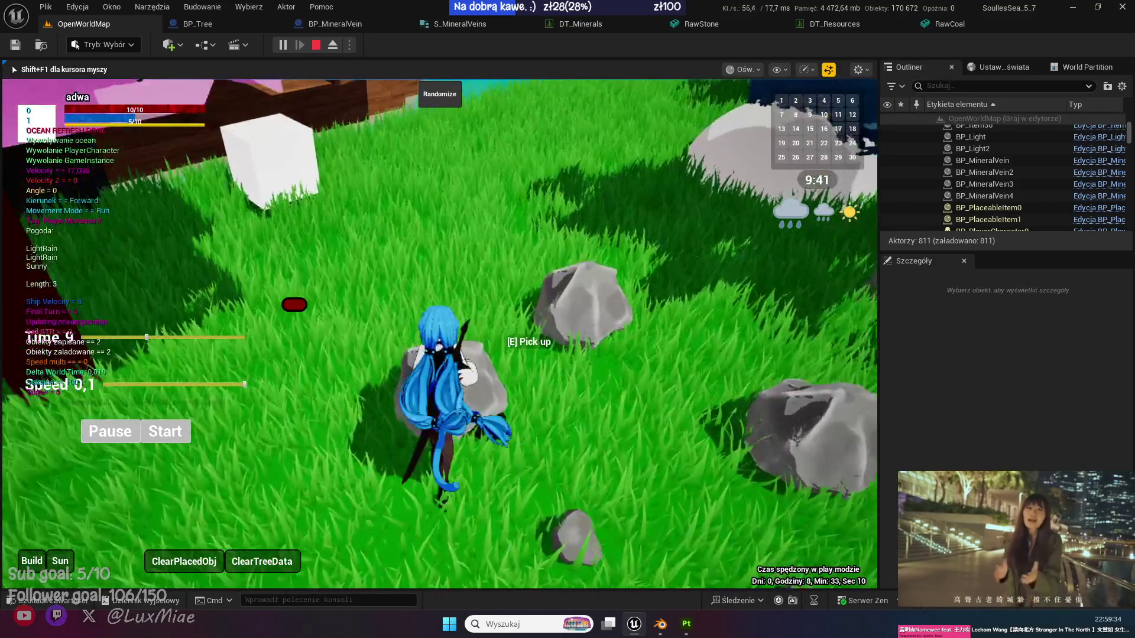
{"action": "key", "text": "w"}
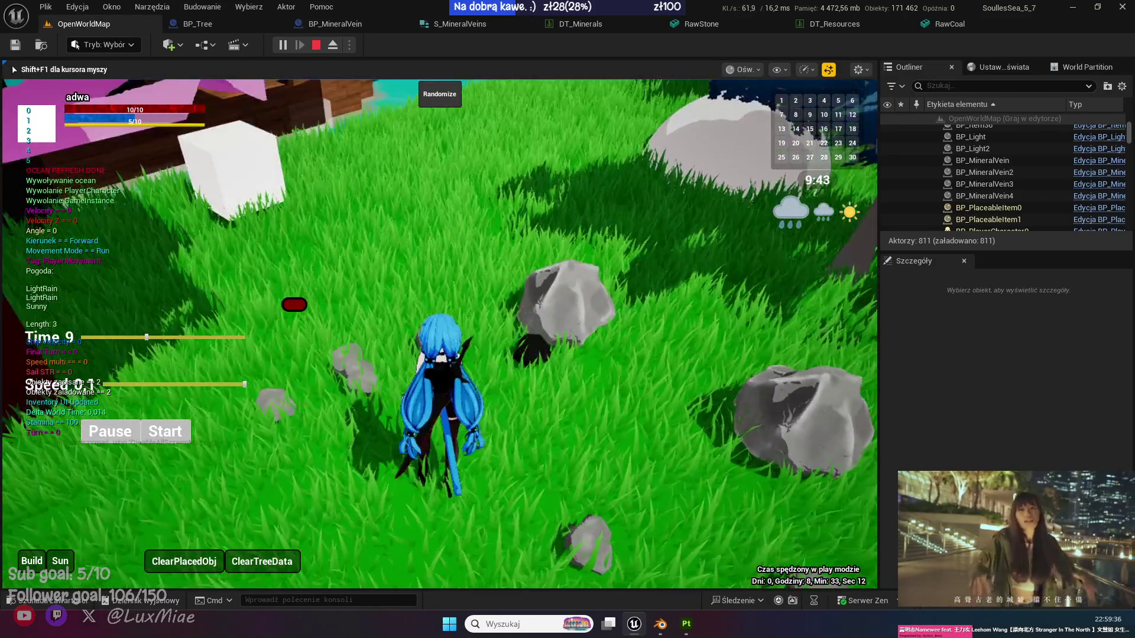
{"action": "key", "text": "s"}
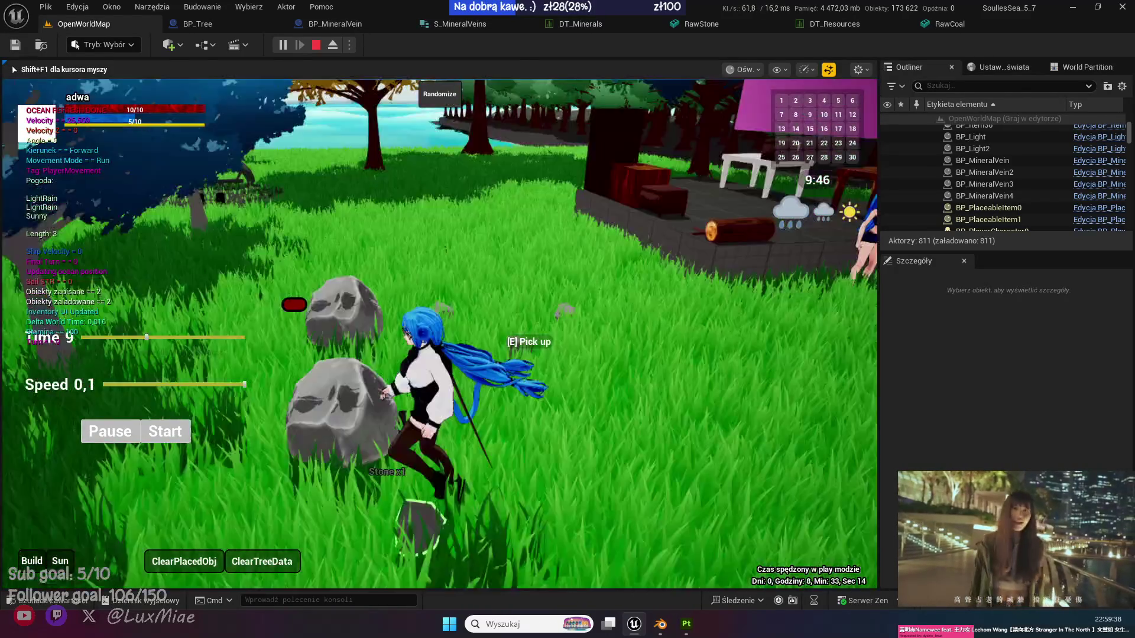
{"action": "key", "text": "w"}
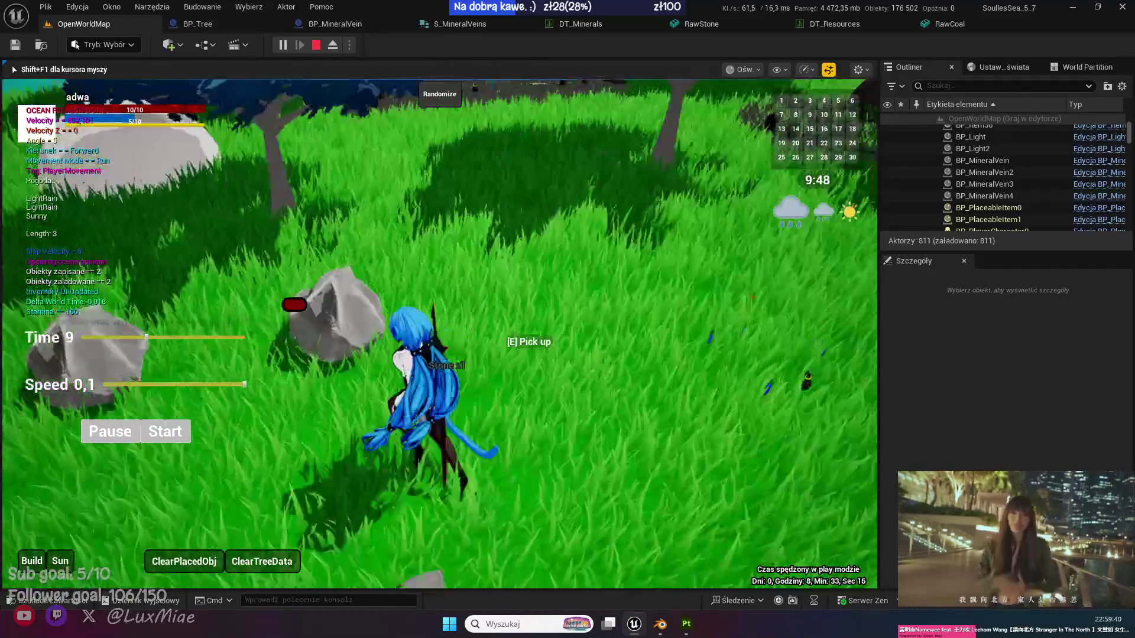
Run past the tree across the meadow and break another rock into two stone pickups.
{"action": "key", "text": "w"}
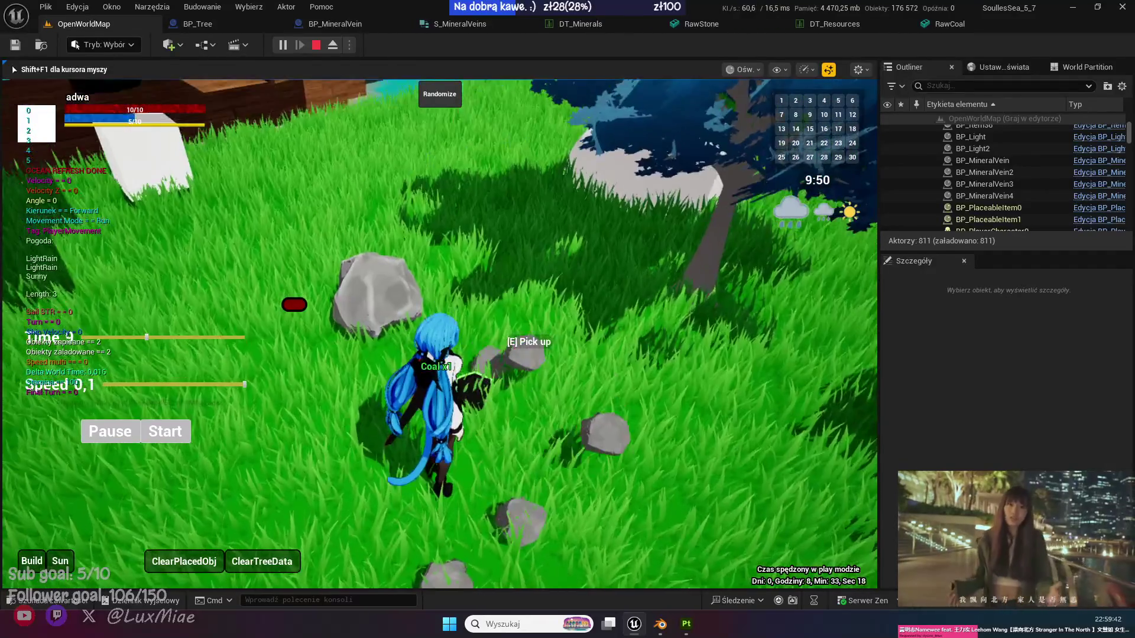
{"action": "key", "text": "w"}
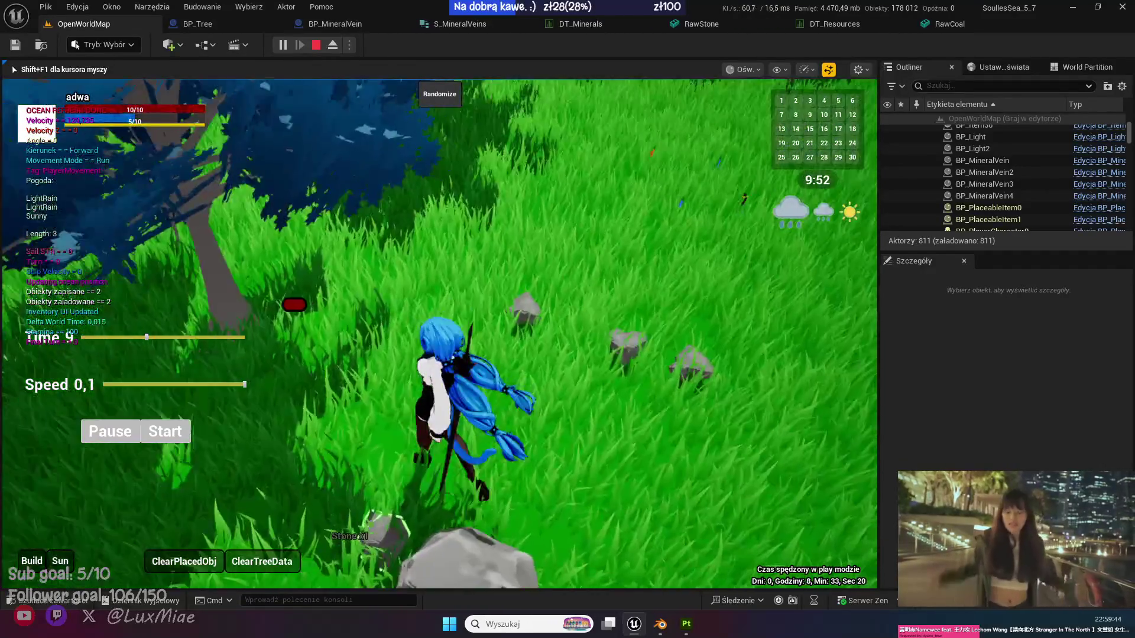
{"action": "key", "text": "w"}
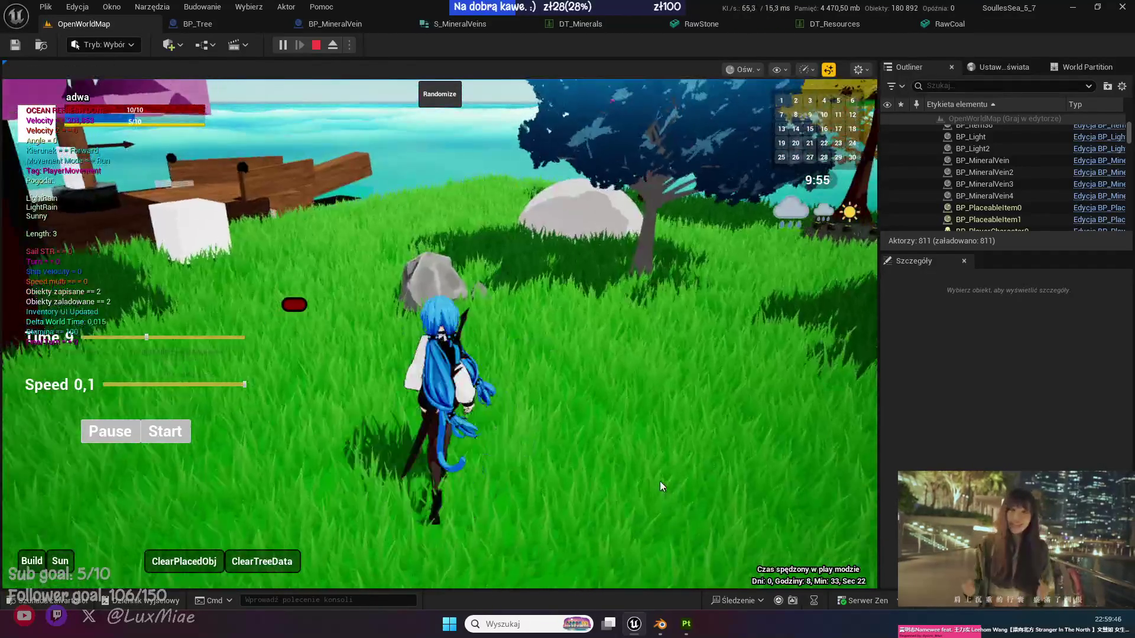
{"action": "key", "text": "shift+F1"}
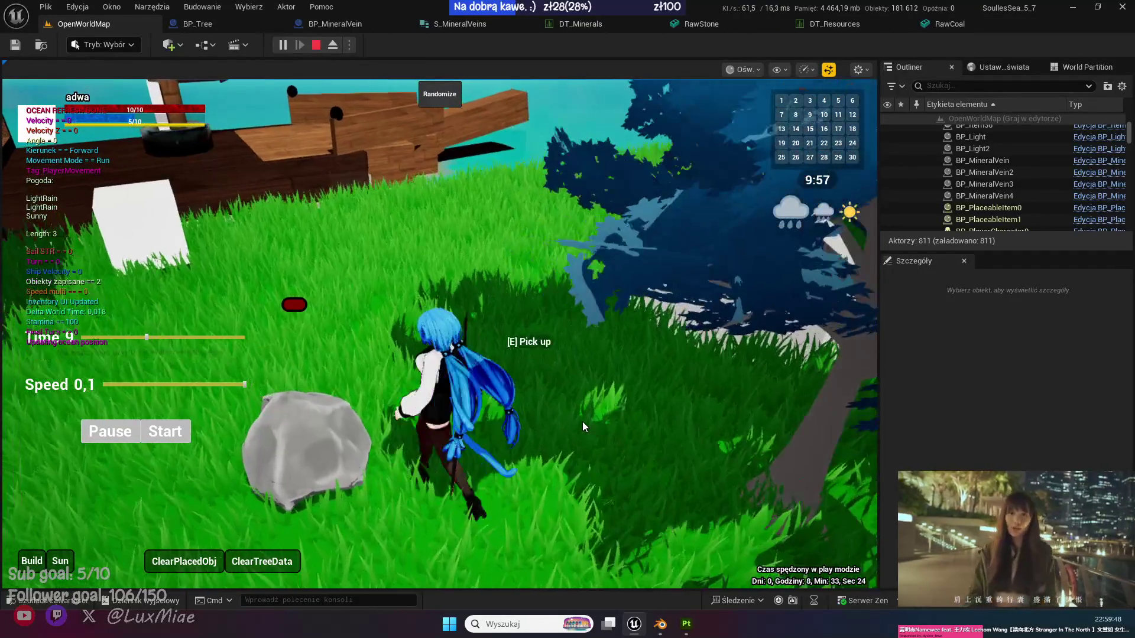
{"action": "key", "text": "s"}
{"action": "left_click", "coordinate": [582, 420]}
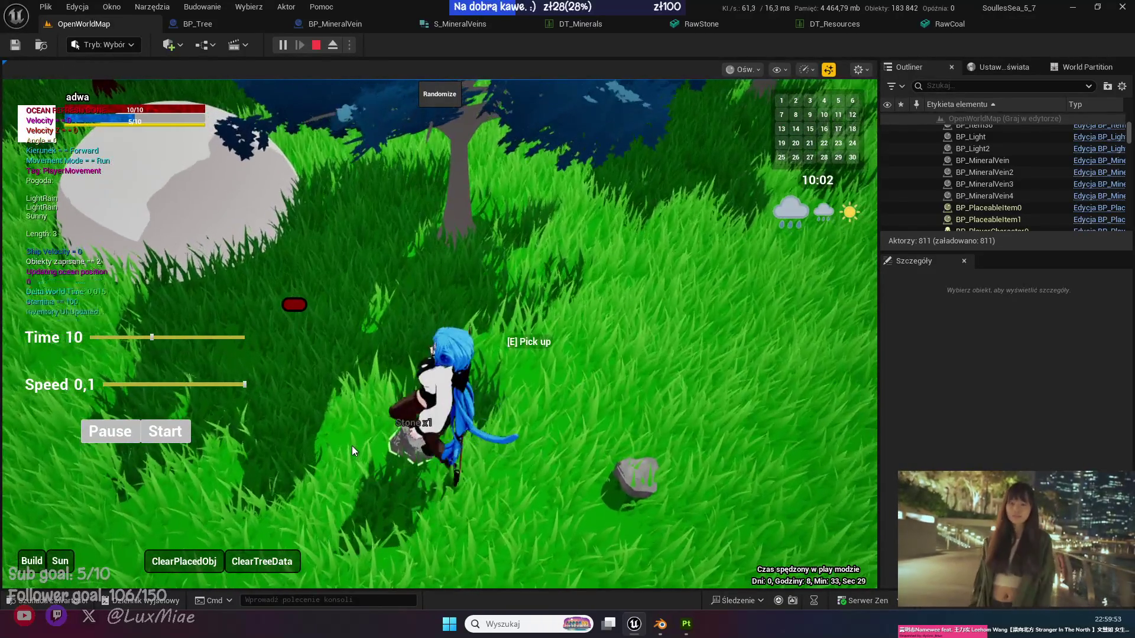
{"action": "left_click", "coordinate": [352, 446]}
Knock down the dark pillar and pick up the oak log.
{"action": "key", "text": "w"}
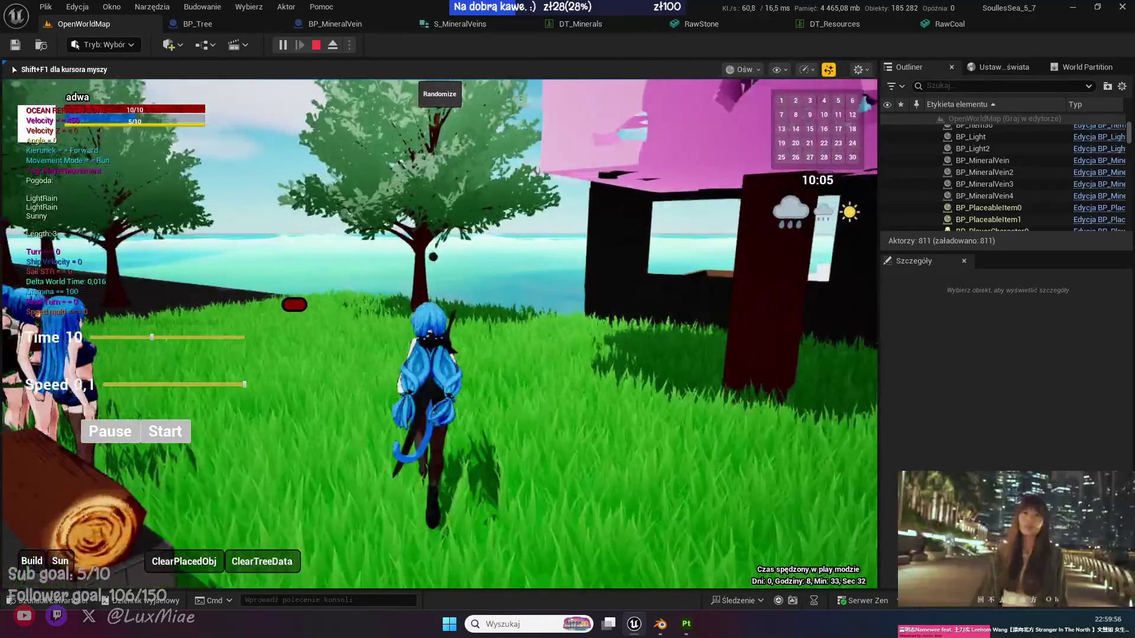
{"action": "key", "text": "shift+F1"}
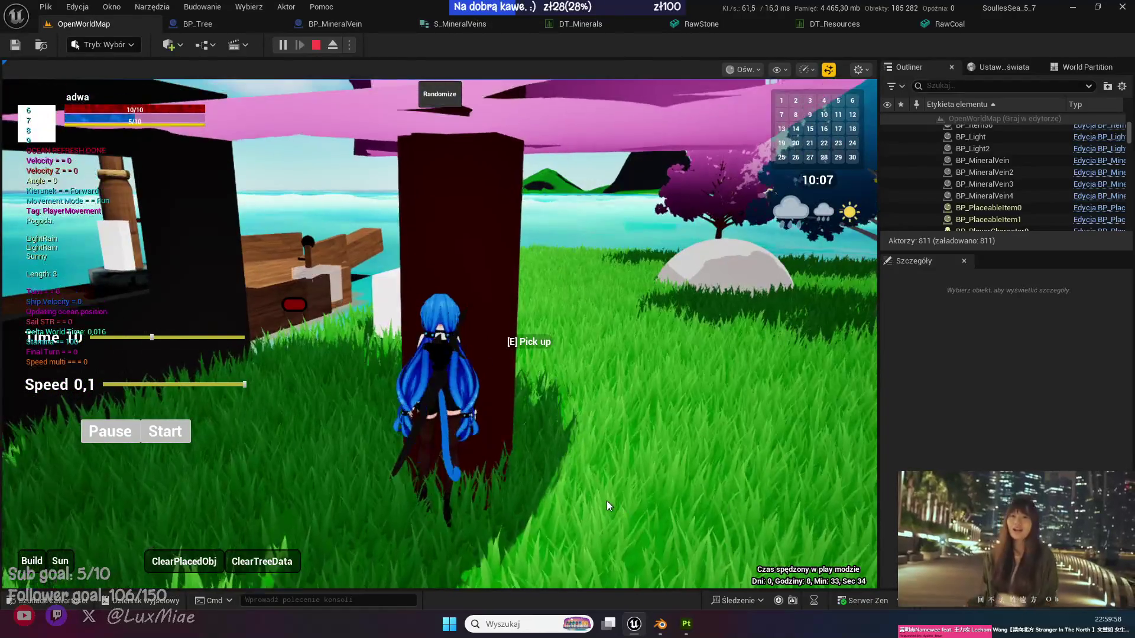
{"action": "left_click", "coordinate": [607, 501]}
{"action": "key", "text": "shift+F1"}
{"action": "key", "text": "e"}
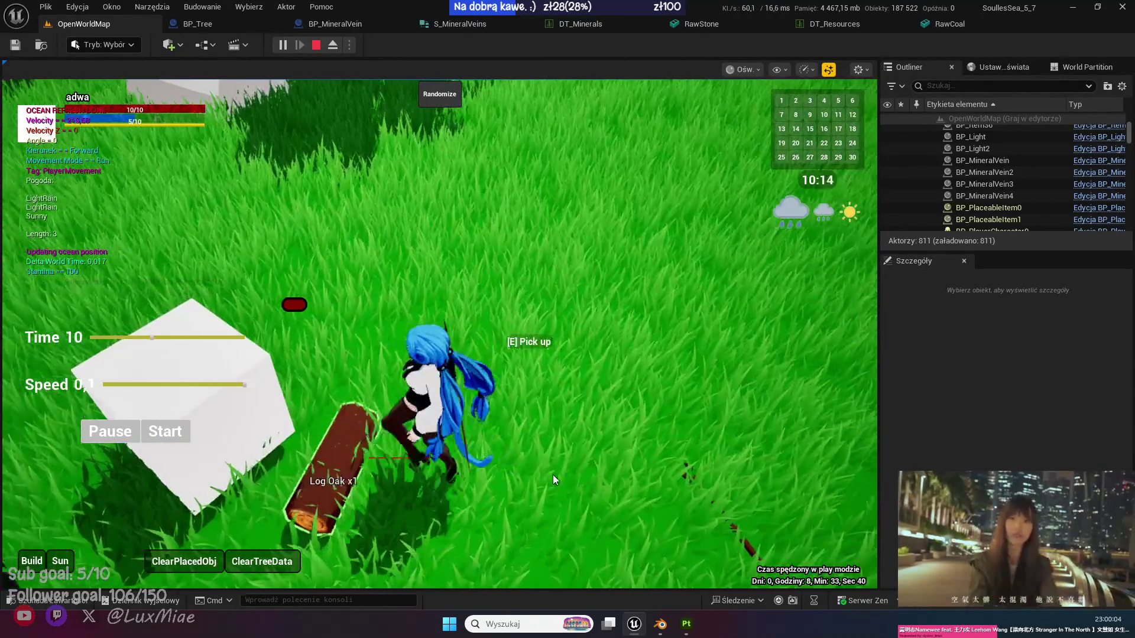
Head toward the buildings and advance the time of day to 15.
{"action": "key", "text": "w"}
{"action": "left_click_drag", "start_coordinate": [552, 474], "coordinate": [548, 468]}
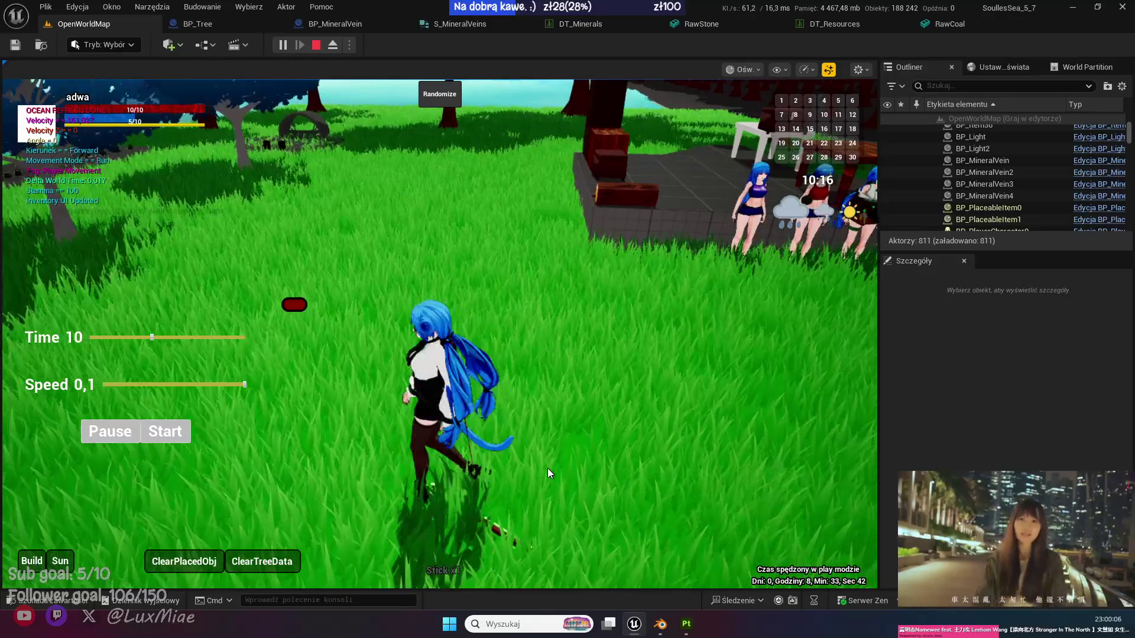
{"action": "left_click", "coordinate": [547, 468]}
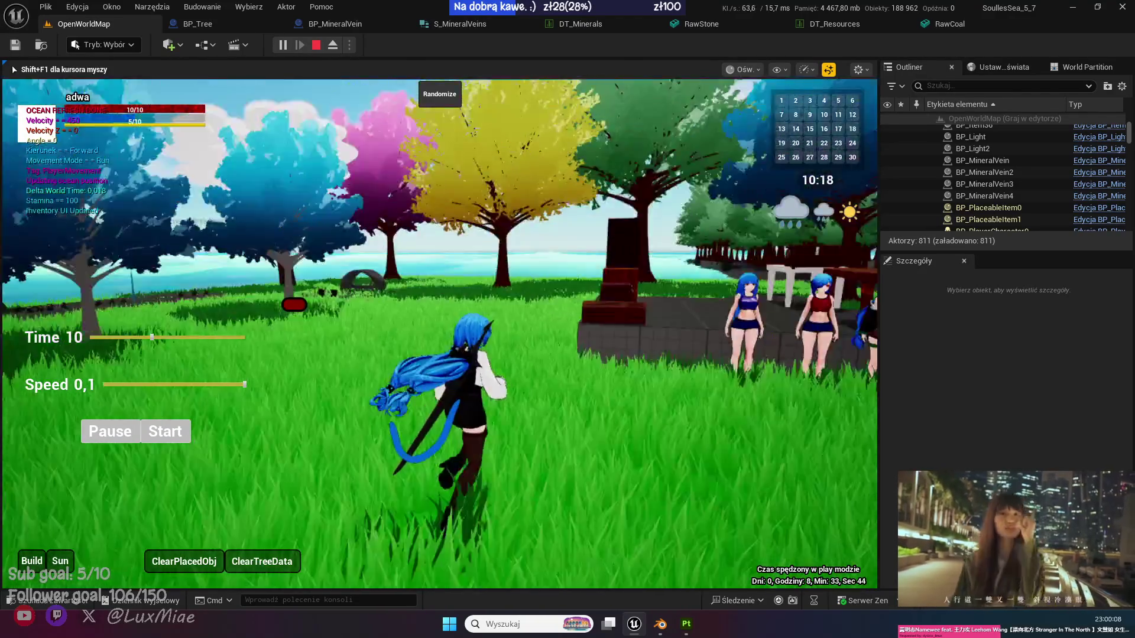
{"action": "key", "text": "shift+F1"}
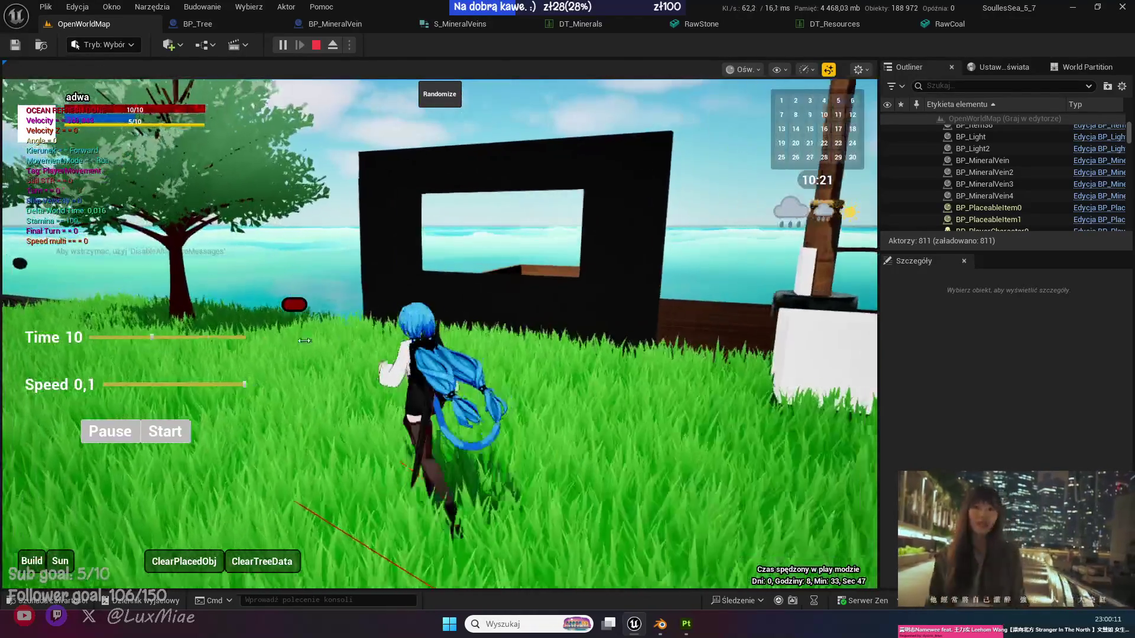
{"action": "mouse_move", "coordinate": [152, 337]}
{"action": "left_mouse_down"}
{"action": "mouse_move", "coordinate": [190, 337]}
{"action": "mouse_move", "coordinate": [132, 337]}
{"action": "mouse_move", "coordinate": [142, 338]}
{"action": "left_mouse_up"}
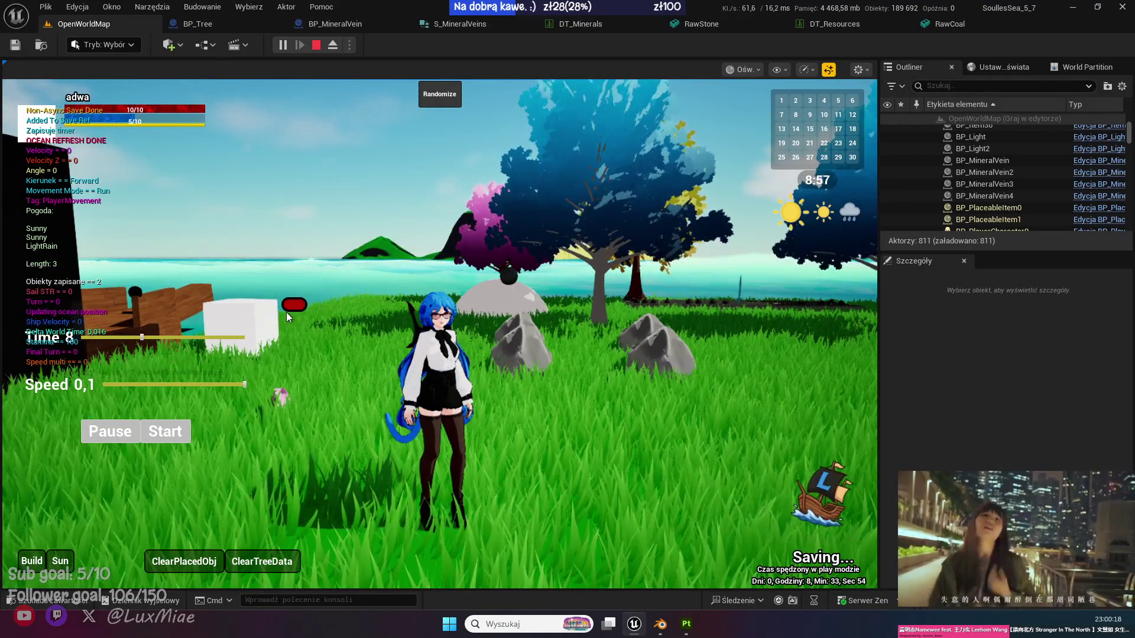
Open the inventory and rearrange the coal and stone stacks.
{"action": "key", "text": "i"}
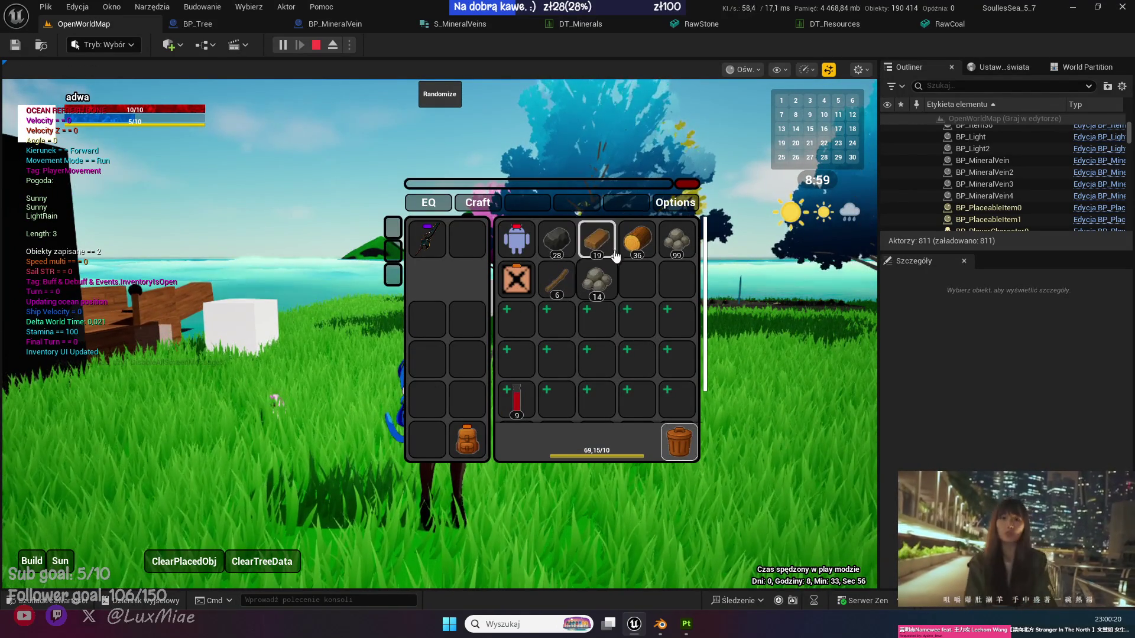
{"action": "mouse_move", "coordinate": [556, 239]}
{"action": "left_mouse_down"}
{"action": "mouse_move", "coordinate": [636, 279]}
{"action": "mouse_move", "coordinate": [596, 279]}
{"action": "left_mouse_up"}
{"action": "mouse_move", "coordinate": [677, 252]}
{"action": "left_mouse_down"}
{"action": "mouse_move", "coordinate": [671, 273]}
{"action": "mouse_move", "coordinate": [590, 286]}
{"action": "left_mouse_up"}
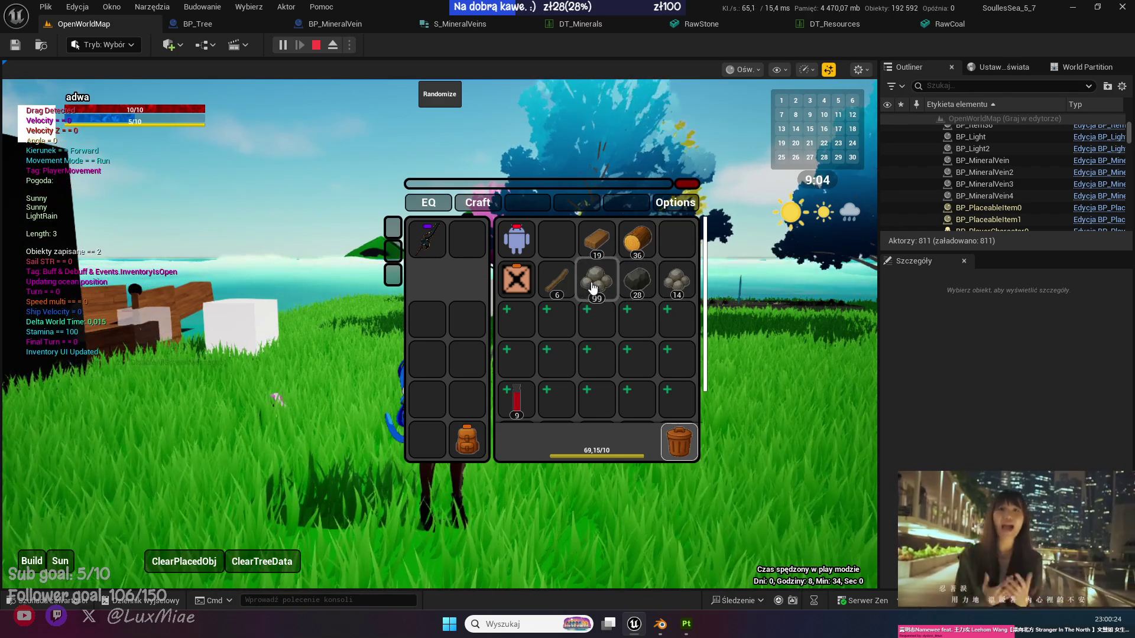
{"action": "left_click_drag", "start_coordinate": [677, 242], "coordinate": [677, 276]}
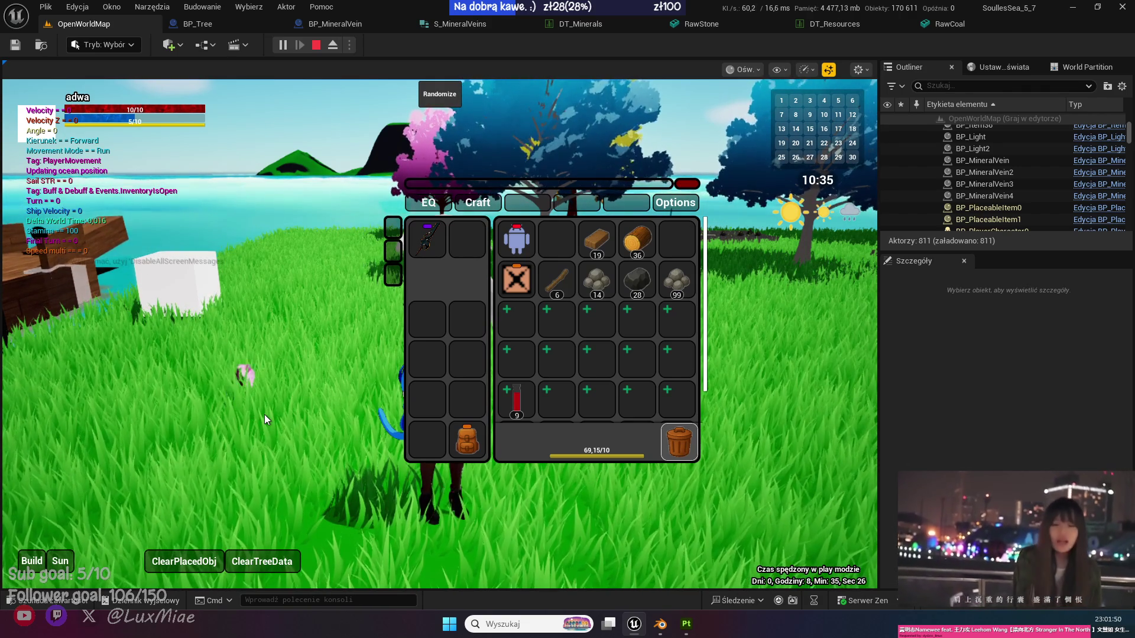
Walk the character toward the rocks and bring up the Stone resources folder in the Content Drawer.
{"action": "left_click", "coordinate": [296, 391]}
{"action": "key", "text": "shift+F1"}
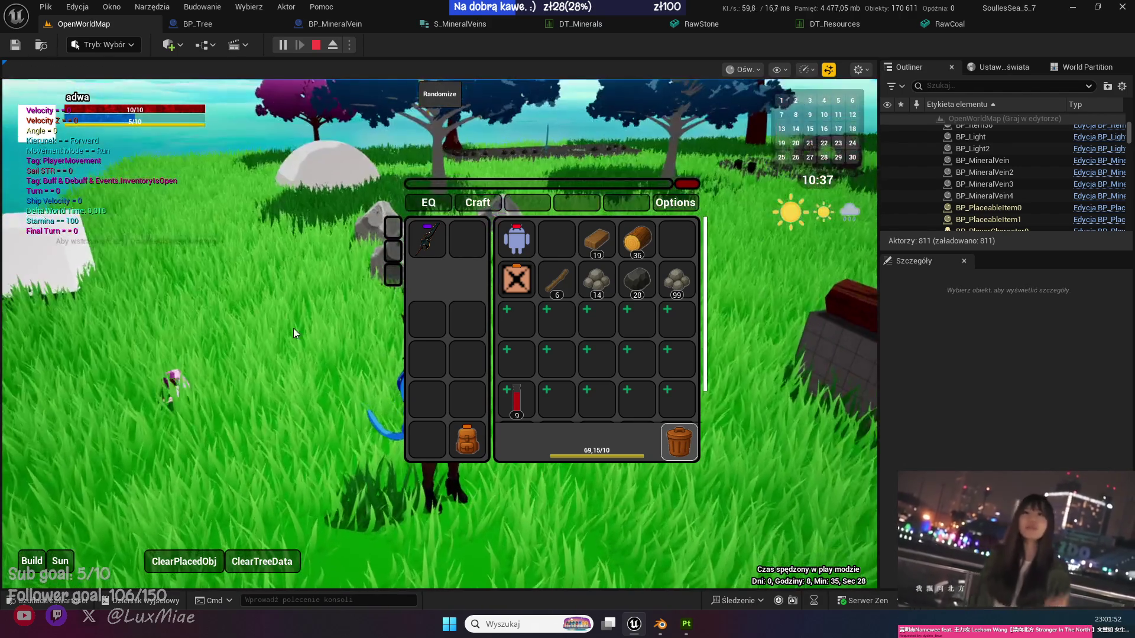
{"action": "key", "text": "w"}
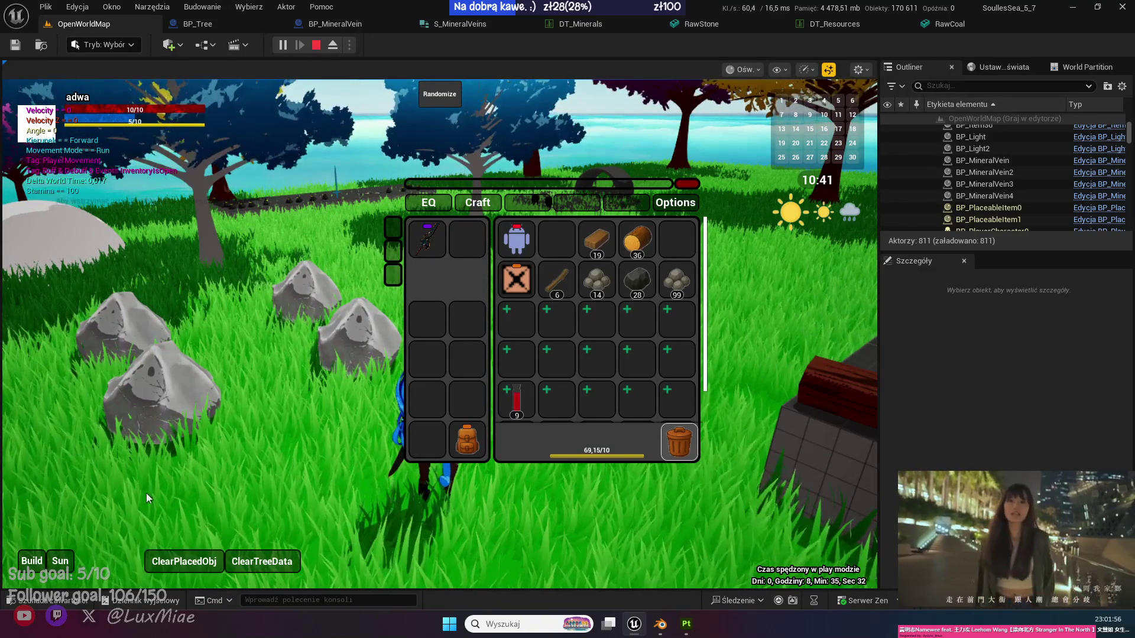
{"action": "left_click", "coordinate": [66, 601]}
{"action": "left_click", "coordinate": [456, 540]}
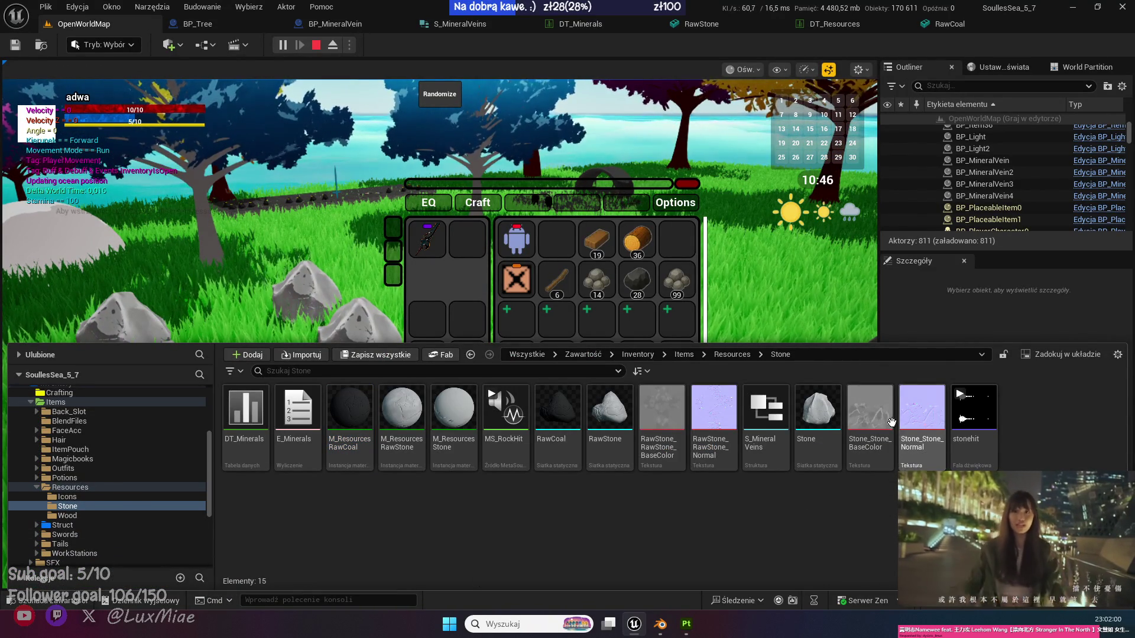
Lower Stone_Stone_BaseColor's Brightness from 1,0 to 0,8, save it, and reopen the Content Drawer.
{"action": "left_click", "coordinate": [869, 414]}
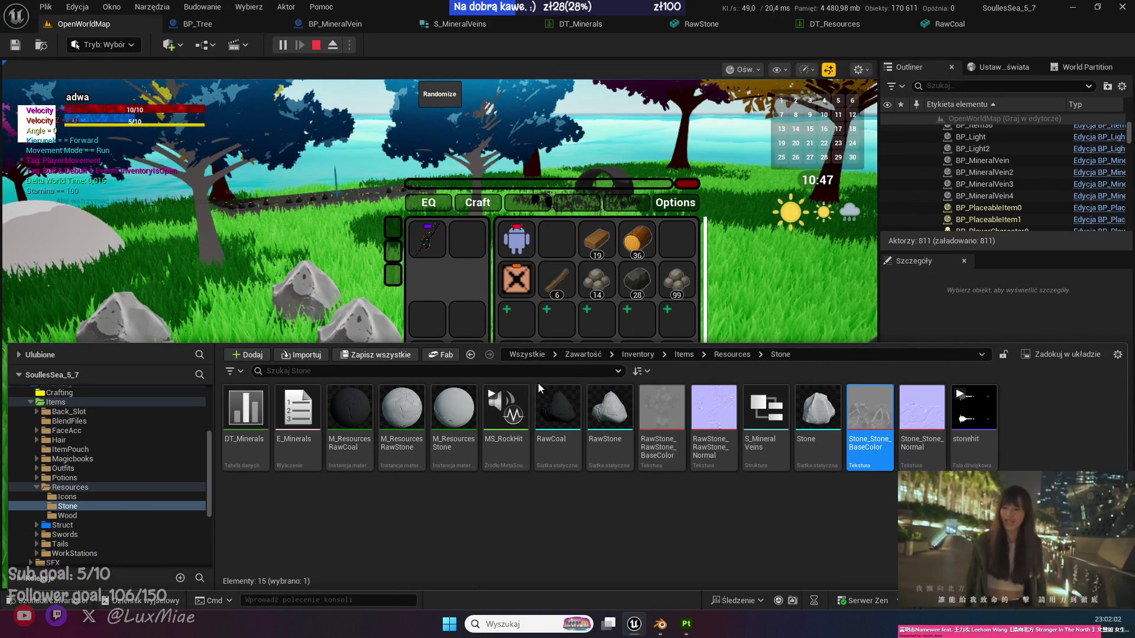
{"action": "key", "text": "Return"}
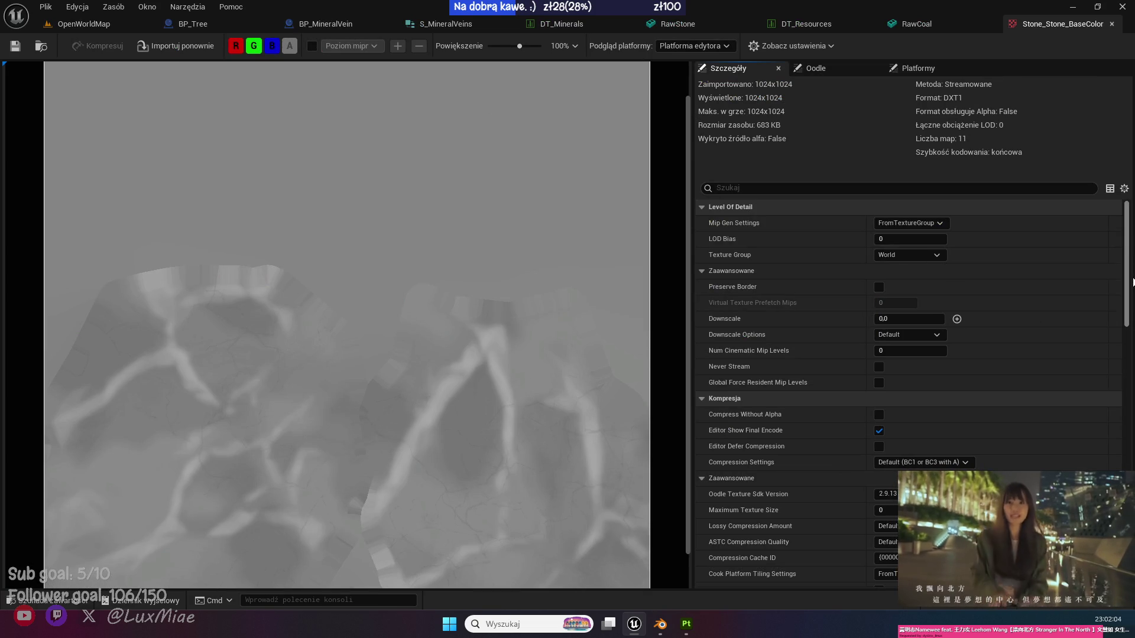
{"action": "scroll", "coordinate": [1123, 246], "scroll_direction": "down", "scroll_amount": 15}
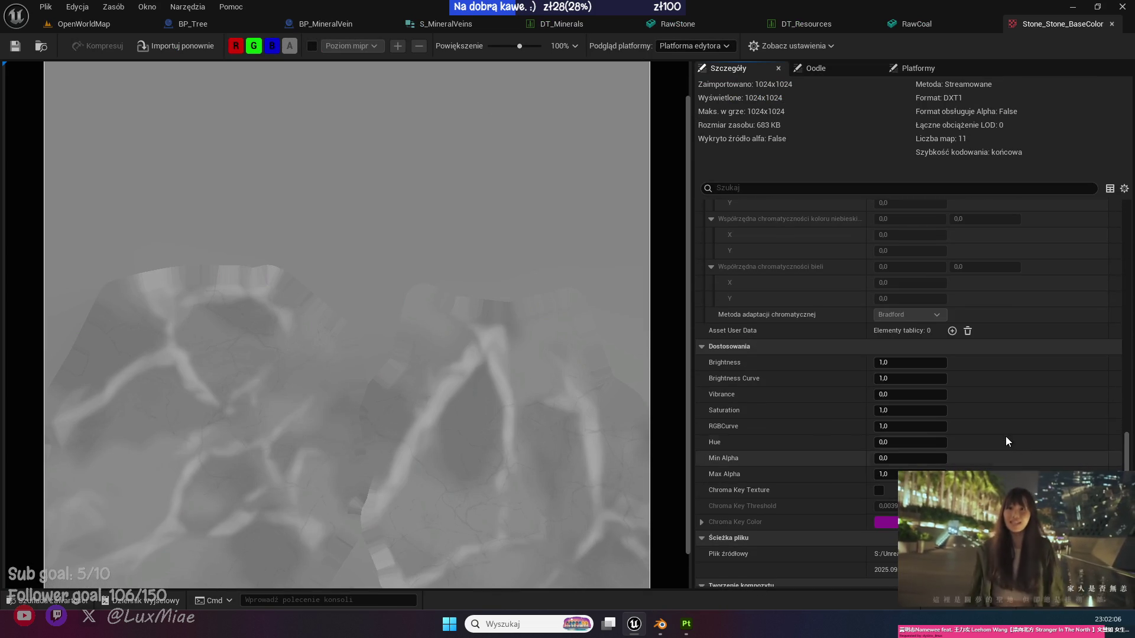
{"action": "left_click_drag", "start_coordinate": [921, 362], "coordinate": [908, 364]}
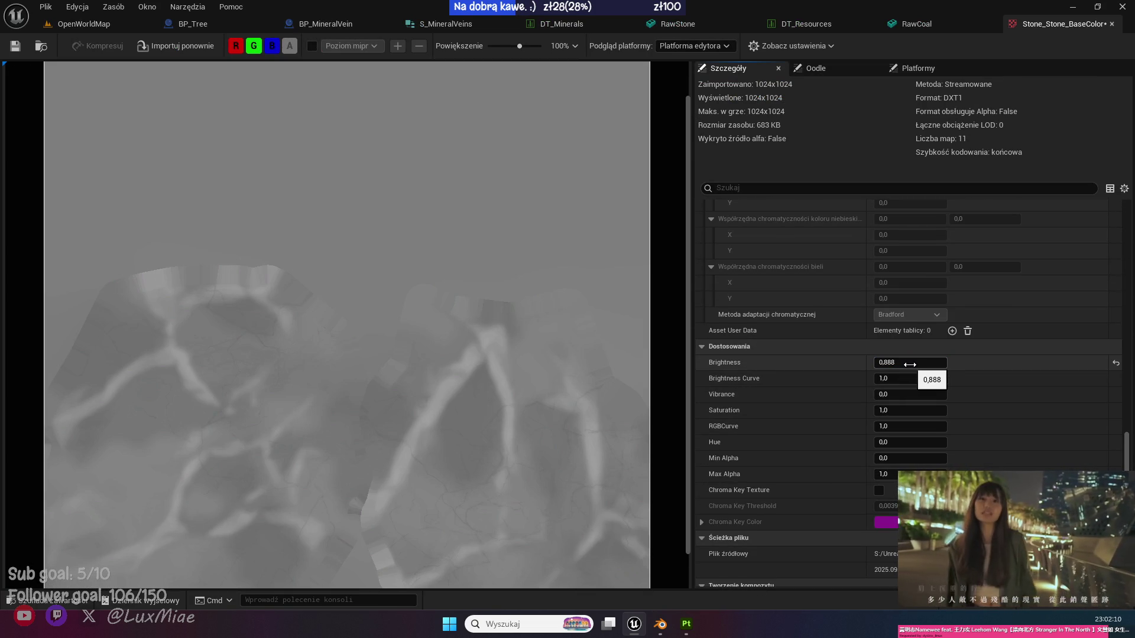
{"action": "left_click", "coordinate": [915, 364]}
{"action": "type", "text": "0,8"}
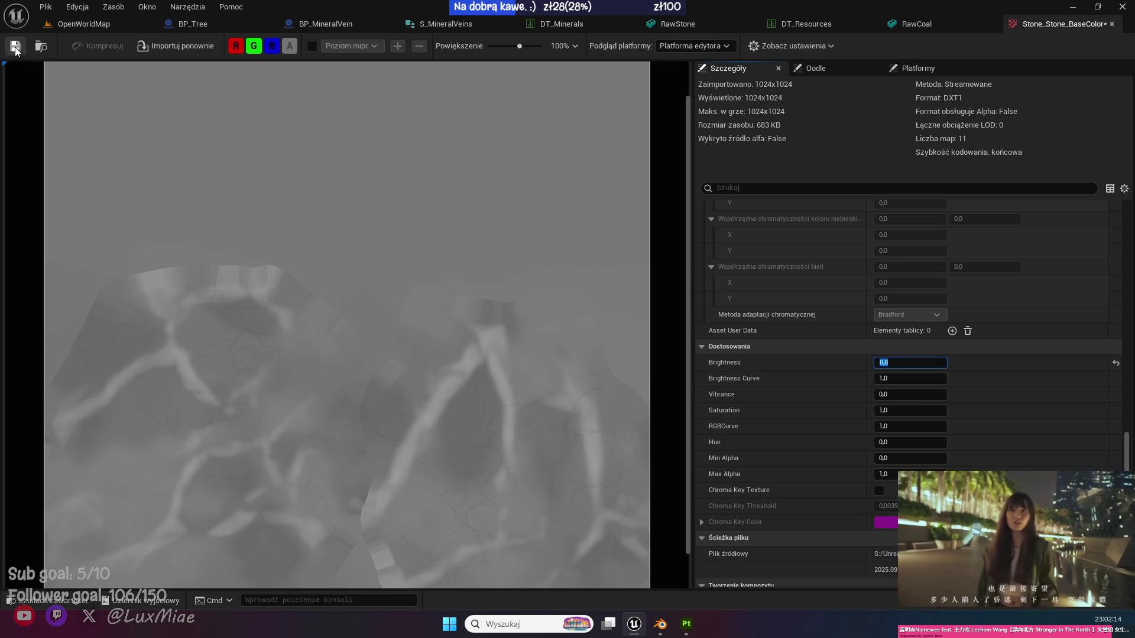
{"action": "left_click", "coordinate": [82, 24]}
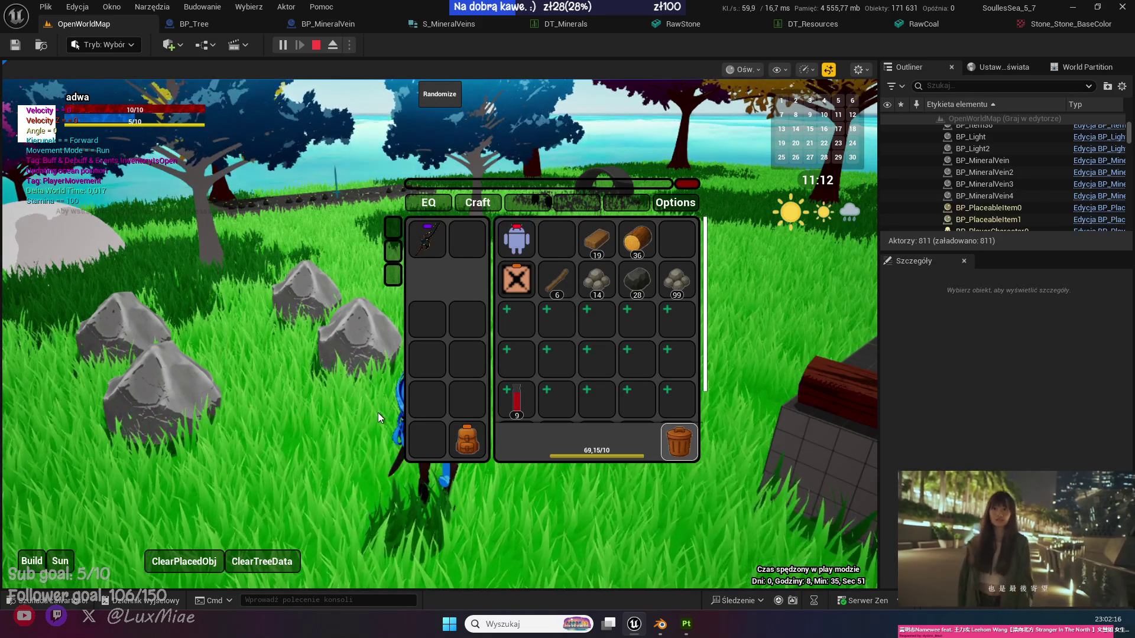
{"action": "left_click", "coordinate": [48, 601]}
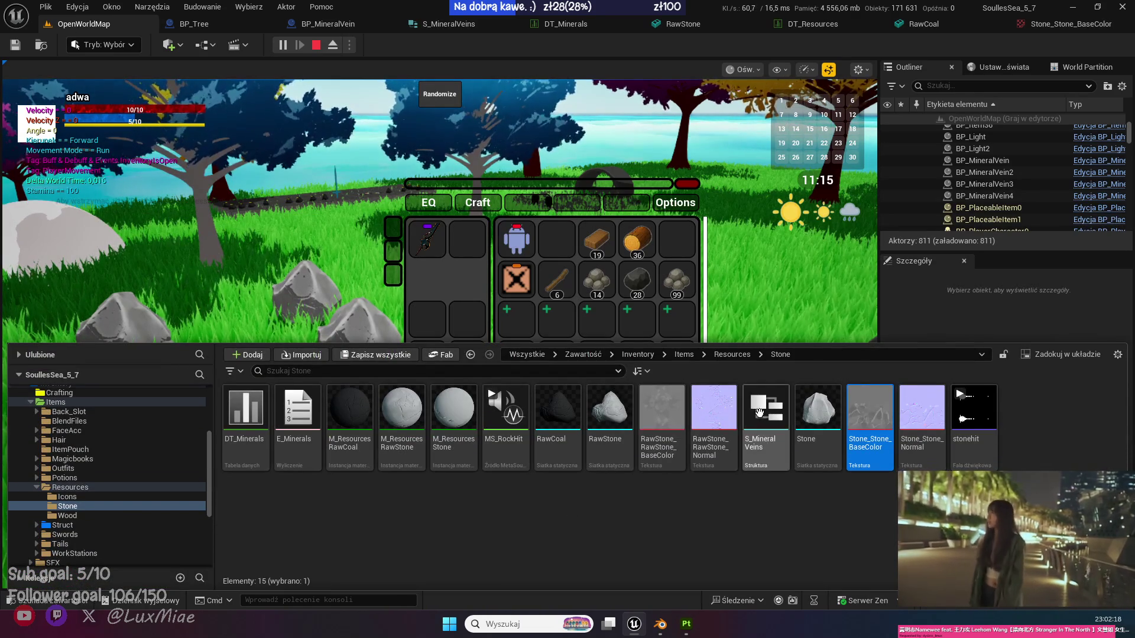
Drag RawStone_RawStone_BaseColor's Brightness down to 0,8 and save the texture.
{"action": "double_click", "coordinate": [661, 414]}
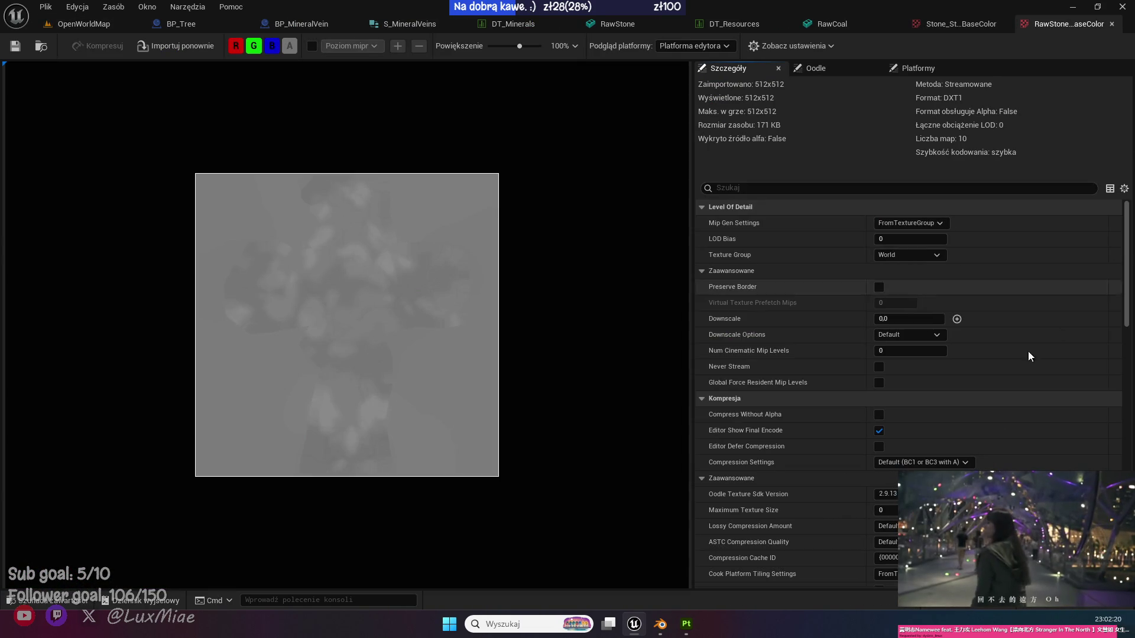
{"action": "scroll", "coordinate": [1064, 300], "scroll_direction": "down", "scroll_amount": 8}
{"action": "scroll", "coordinate": [1017, 437], "scroll_direction": "down", "scroll_amount": 15}
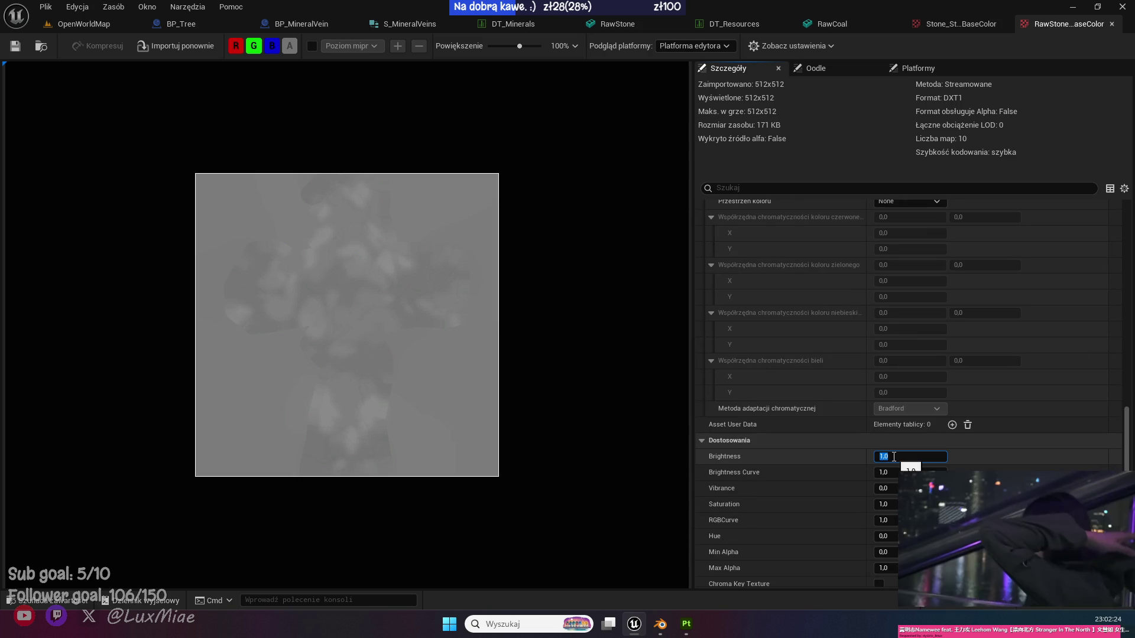
{"action": "left_click_drag", "start_coordinate": [890, 456], "coordinate": [893, 457]}
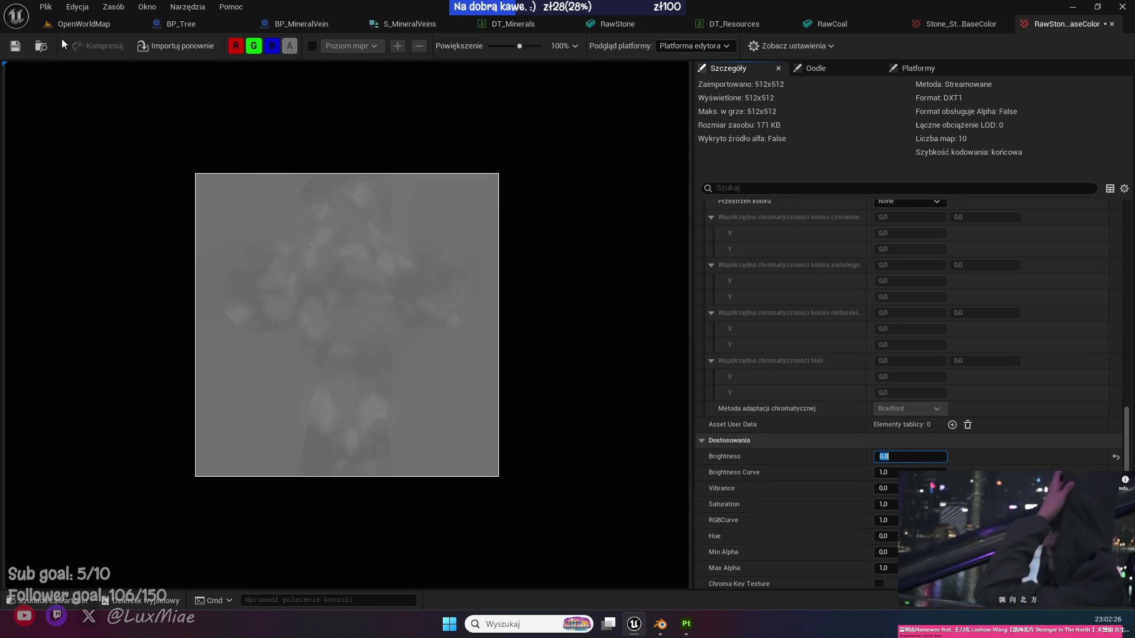
{"action": "left_click", "coordinate": [15, 46]}
{"action": "left_click", "coordinate": [71, 24]}
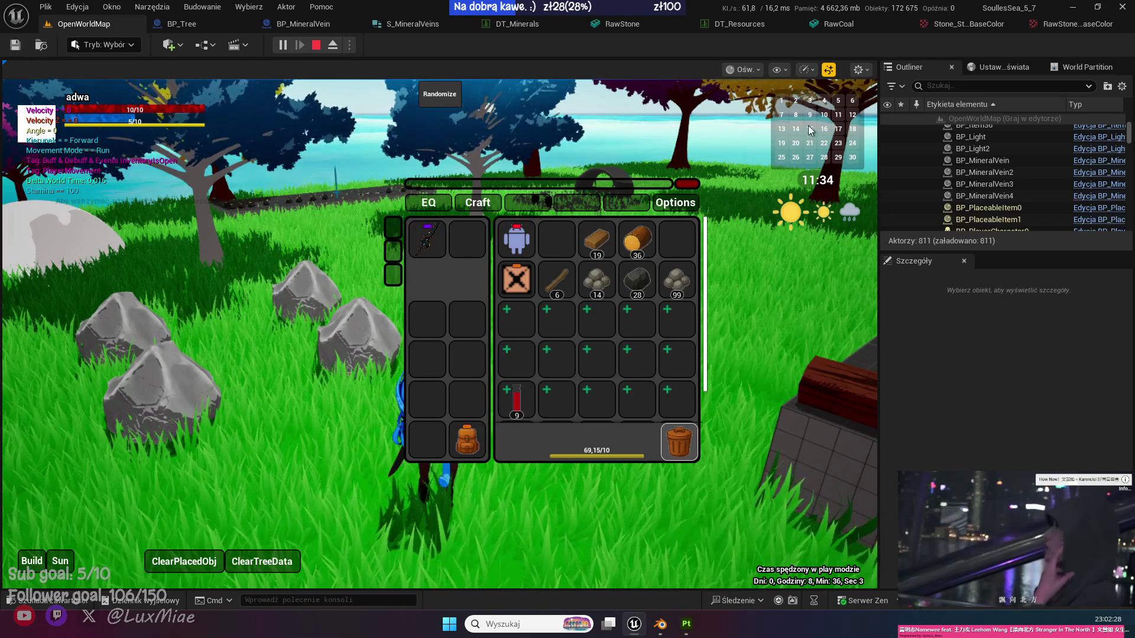
Close the two base colour texture tabs and the RawCoal tab, check the darker rocks, and stop play.
{"action": "middle_click", "coordinate": [966, 24]}
{"action": "middle_click", "coordinate": [966, 24]}
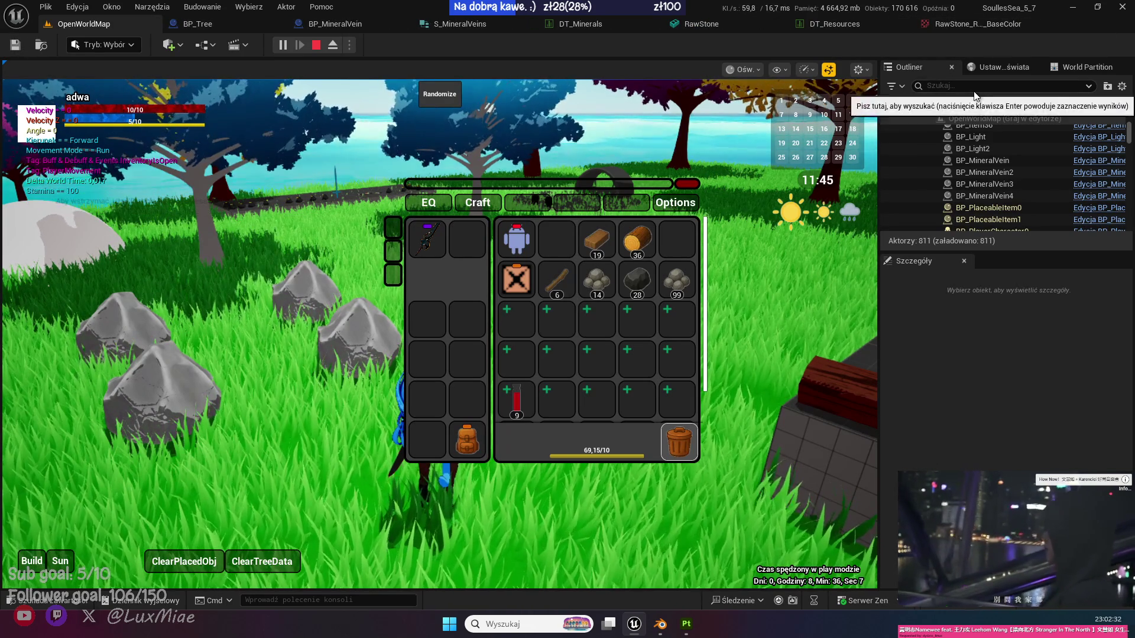
{"action": "middle_click", "coordinate": [969, 24]}
{"action": "left_click", "coordinate": [769, 295]}
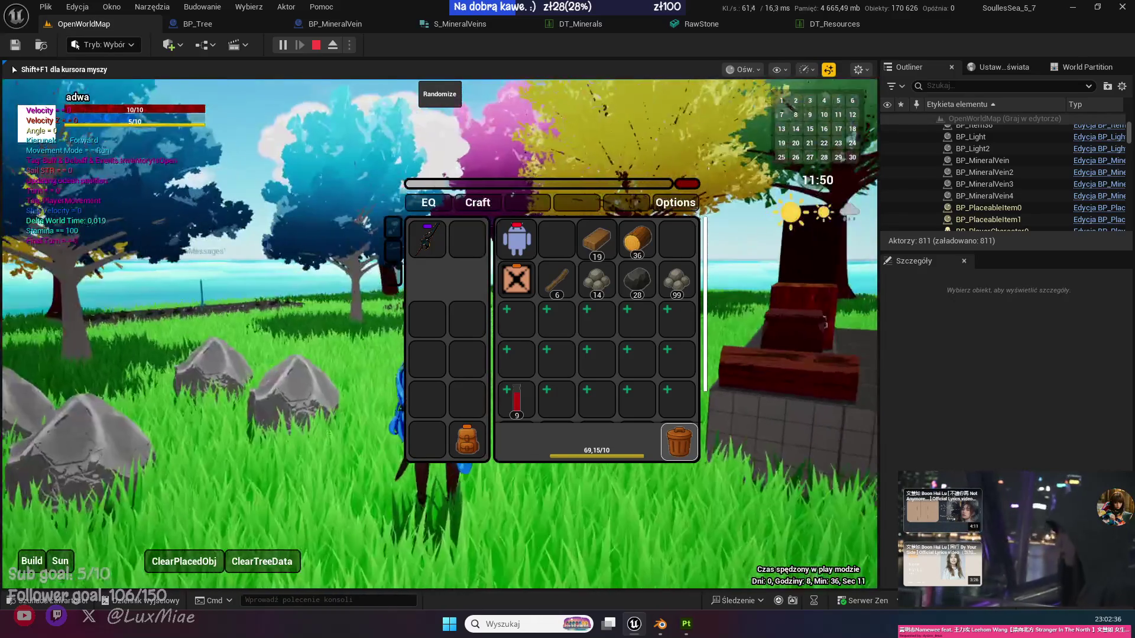
{"action": "key", "text": "shift+F1"}
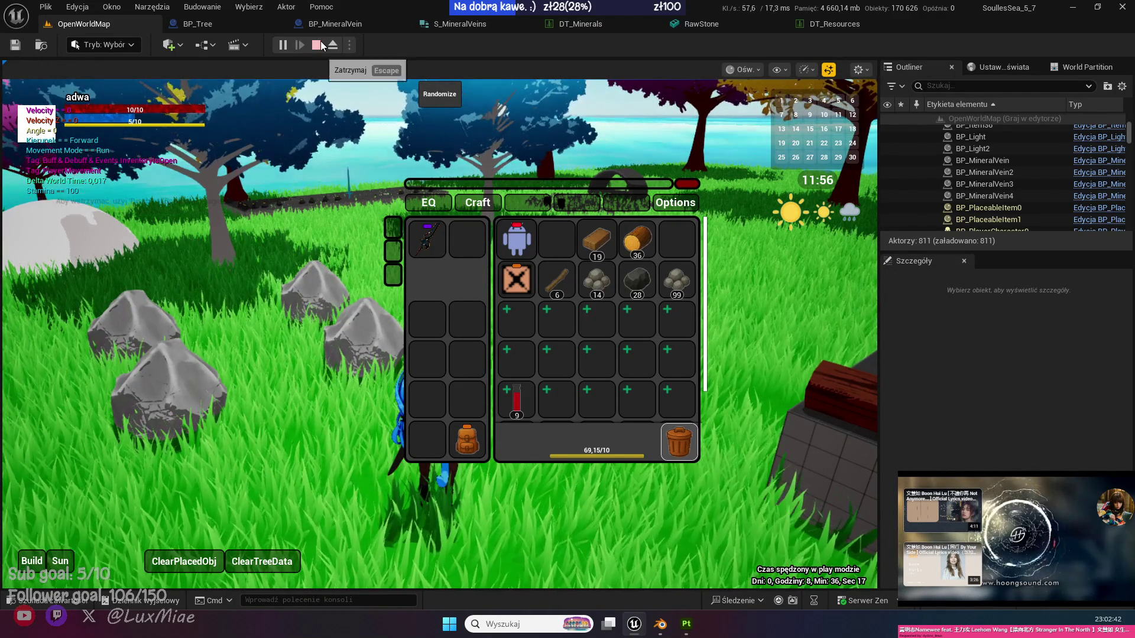
{"action": "left_click", "coordinate": [316, 45]}
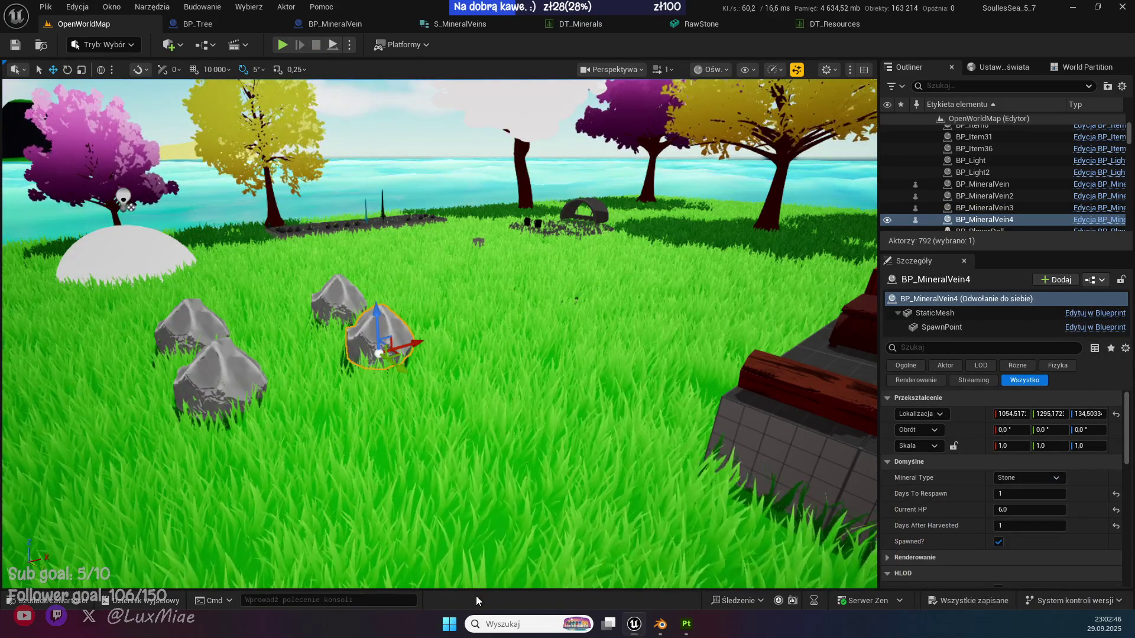
Deselect the mineral vein, open the Flora Rocks folder, and fly closer to the four small rocks.
{"action": "left_click", "coordinate": [390, 148]}
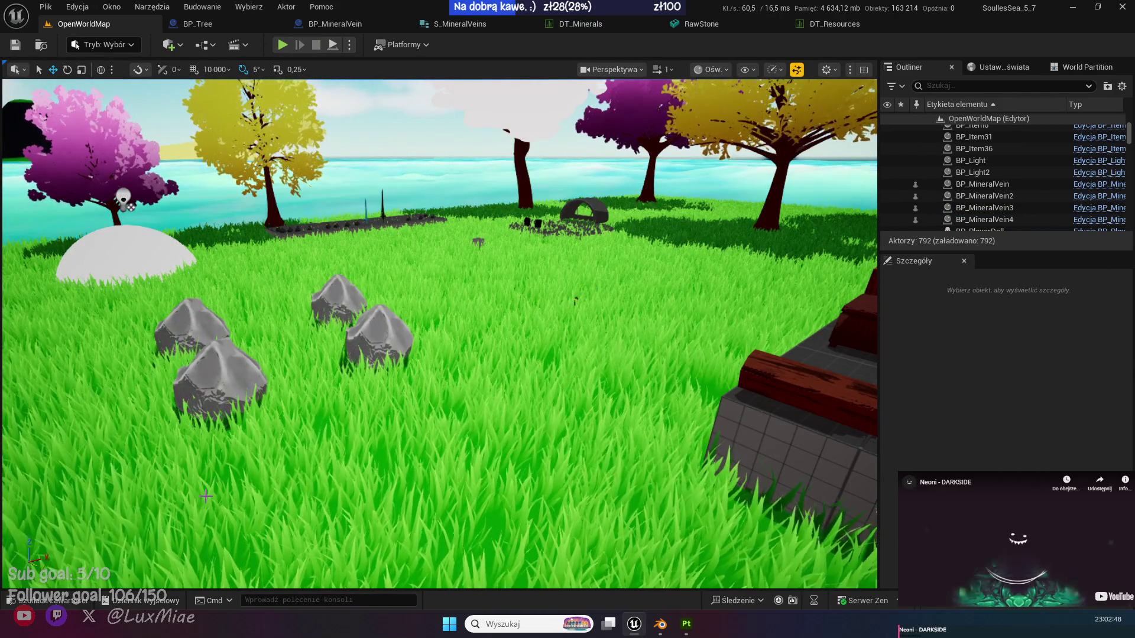
{"action": "left_click", "coordinate": [65, 600]}
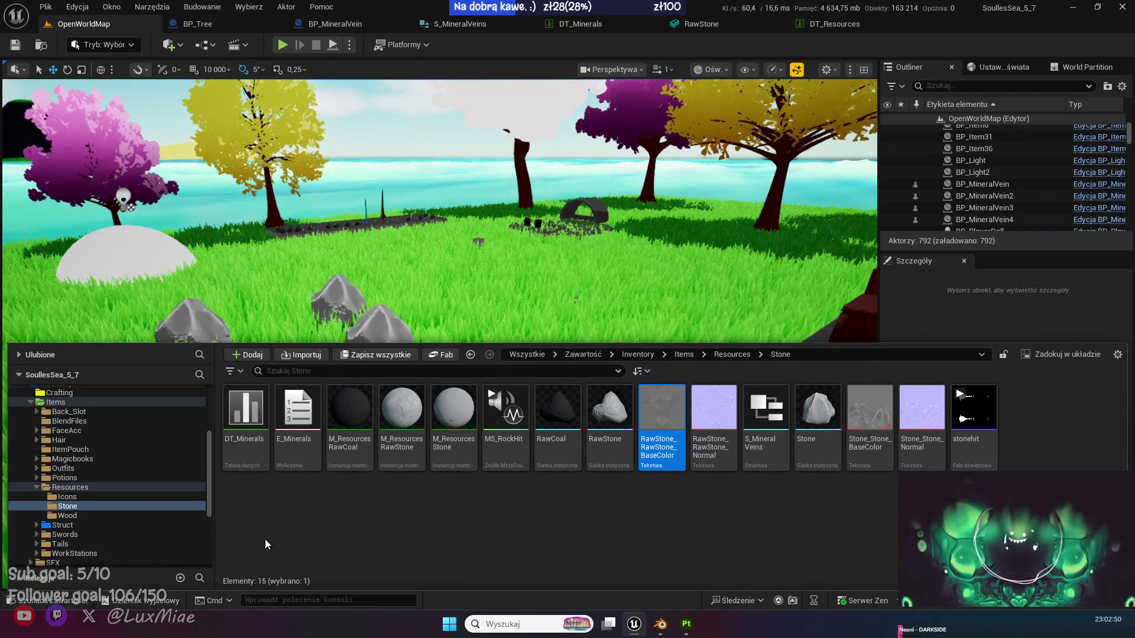
{"action": "left_click", "coordinate": [251, 520]}
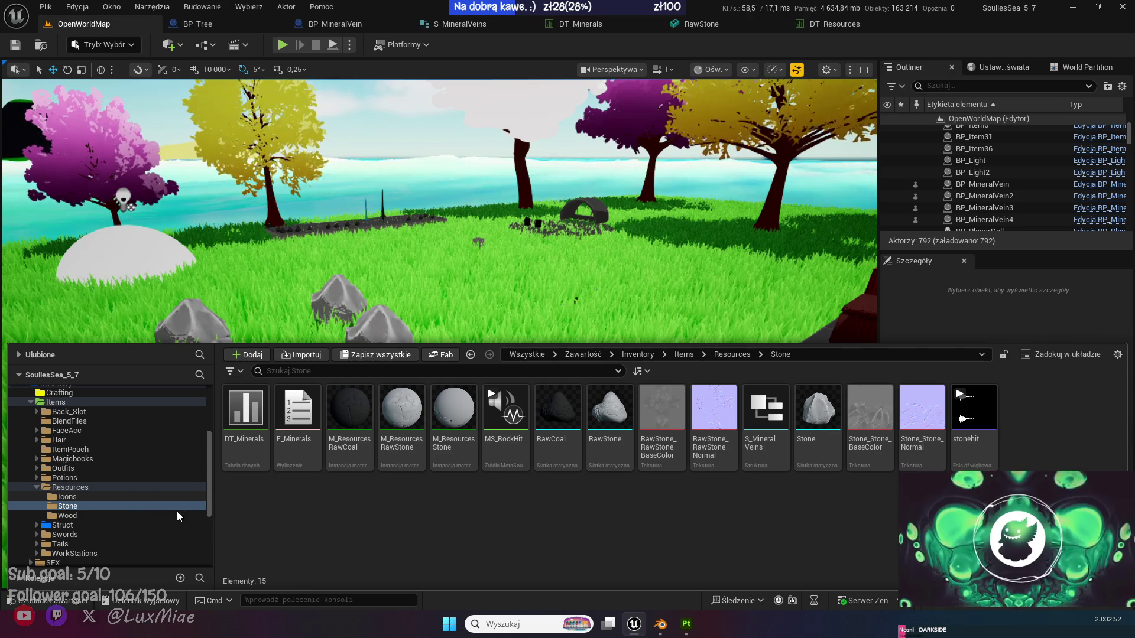
{"action": "scroll", "coordinate": [177, 512], "scroll_direction": "up", "scroll_amount": 5}
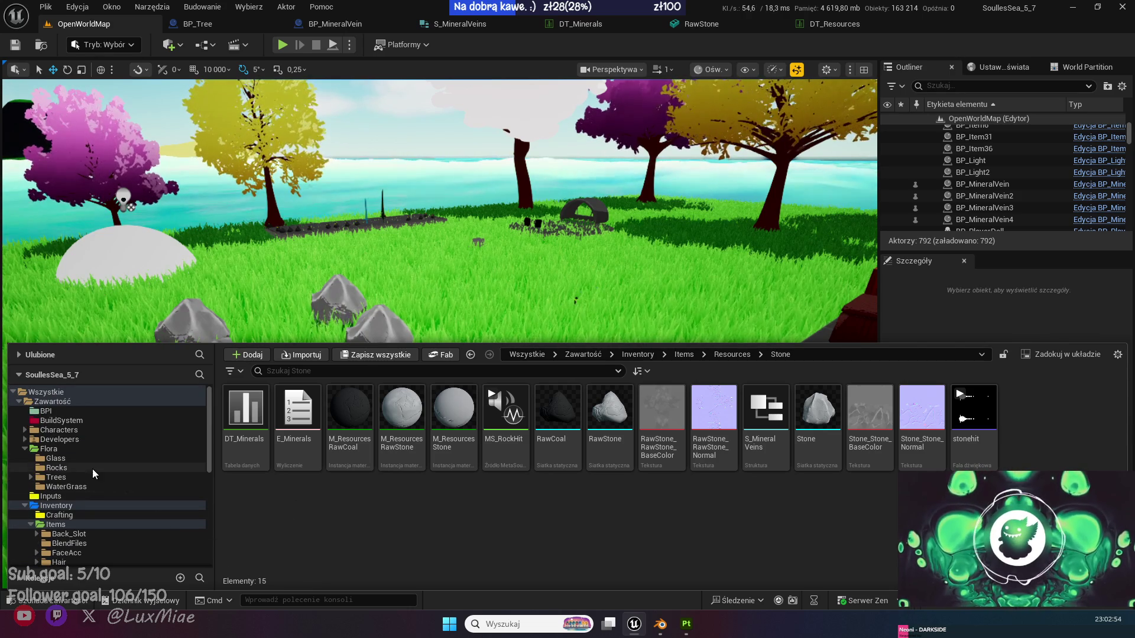
{"action": "left_click", "coordinate": [95, 469]}
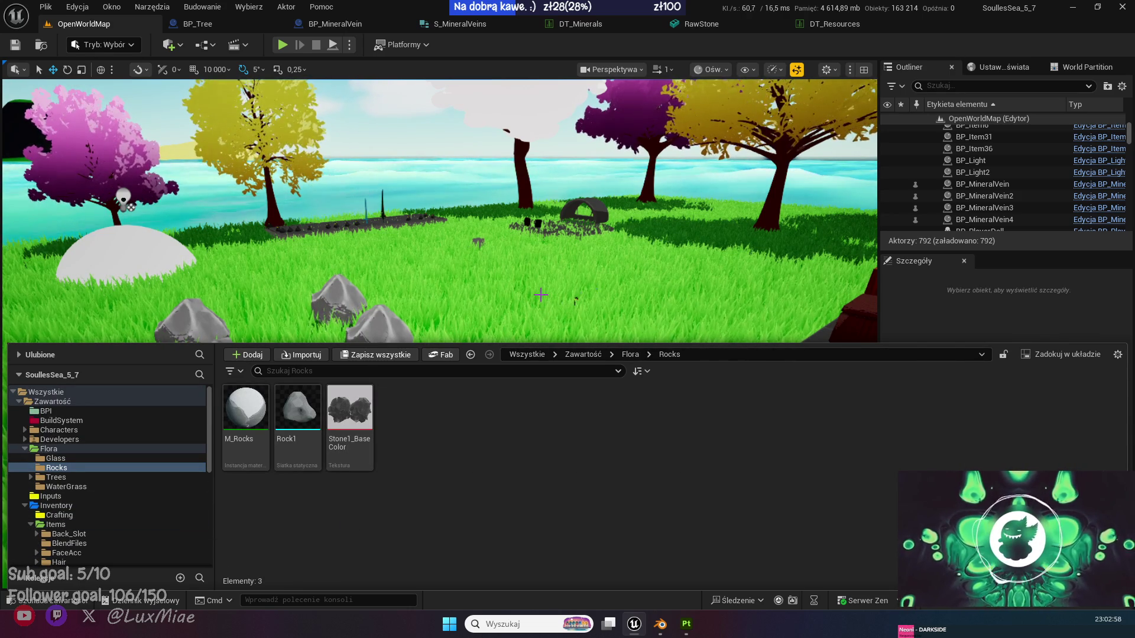
{"action": "scroll", "coordinate": [528, 301], "scroll_direction": "up", "scroll_amount": 3}
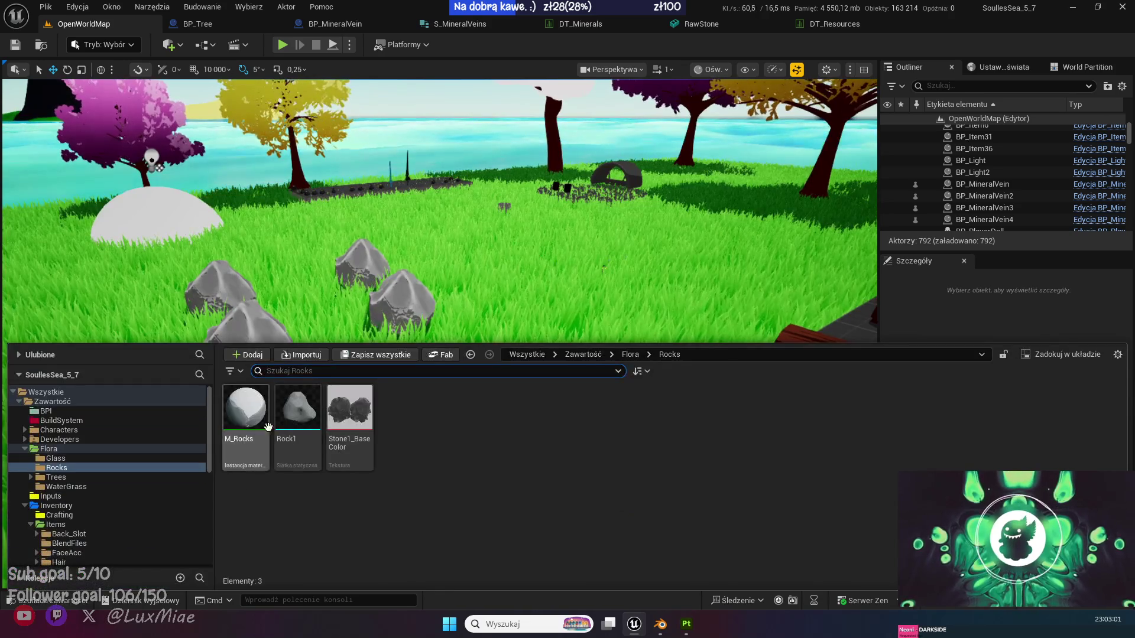
Drop Rock1 among the small rocks, raise it slightly, and scale it uniformly to about 1.73.
{"action": "mouse_move", "coordinate": [296, 414]}
{"action": "left_mouse_down"}
{"action": "mouse_move", "coordinate": [473, 255]}
{"action": "mouse_move", "coordinate": [567, 242]}
{"action": "mouse_move", "coordinate": [551, 347]}
{"action": "left_mouse_up"}
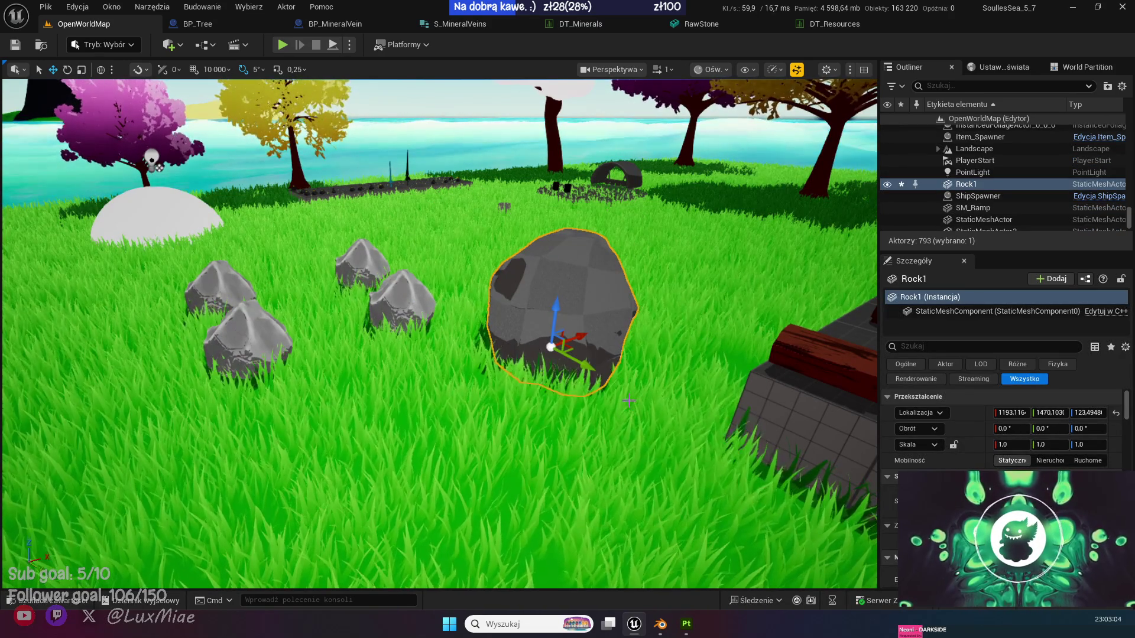
{"action": "mouse_move", "coordinate": [571, 337]}
{"action": "left_mouse_down"}
{"action": "mouse_move", "coordinate": [339, 424]}
{"action": "mouse_move", "coordinate": [393, 407]}
{"action": "left_mouse_up"}
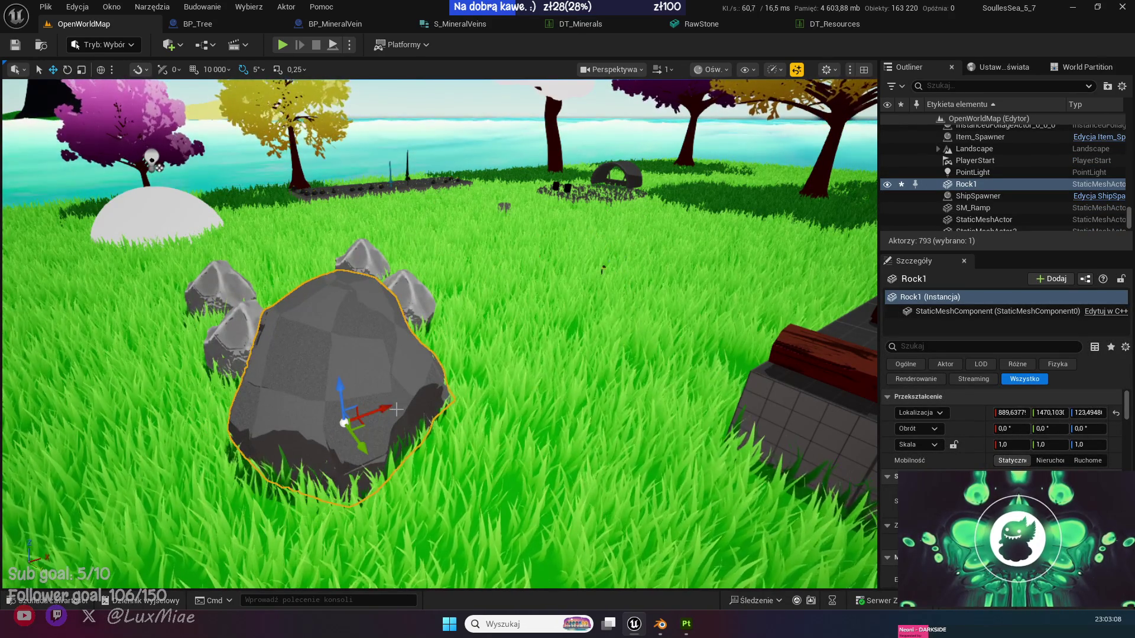
{"action": "key", "text": "ctrl+b"}
{"action": "left_click", "coordinate": [348, 407]}
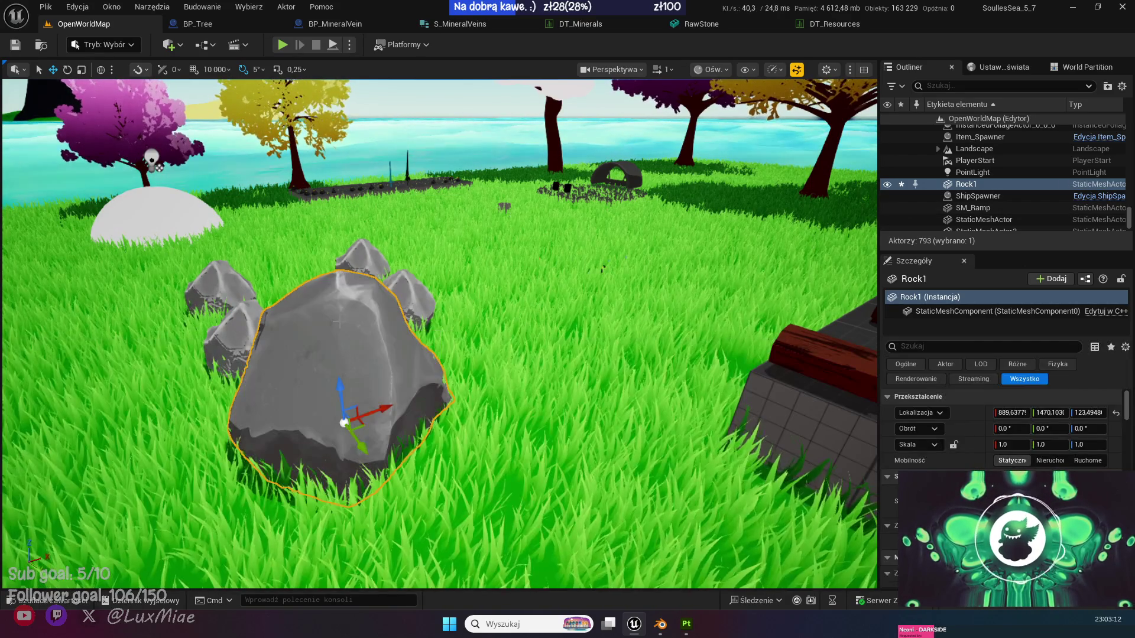
{"action": "mouse_move", "coordinate": [341, 395]}
{"action": "left_mouse_down"}
{"action": "mouse_move", "coordinate": [331, 349]}
{"action": "mouse_move", "coordinate": [353, 439]}
{"action": "mouse_move", "coordinate": [254, 278]}
{"action": "mouse_move", "coordinate": [313, 283]}
{"action": "mouse_move", "coordinate": [328, 312]}
{"action": "mouse_move", "coordinate": [345, 302]}
{"action": "left_mouse_up"}
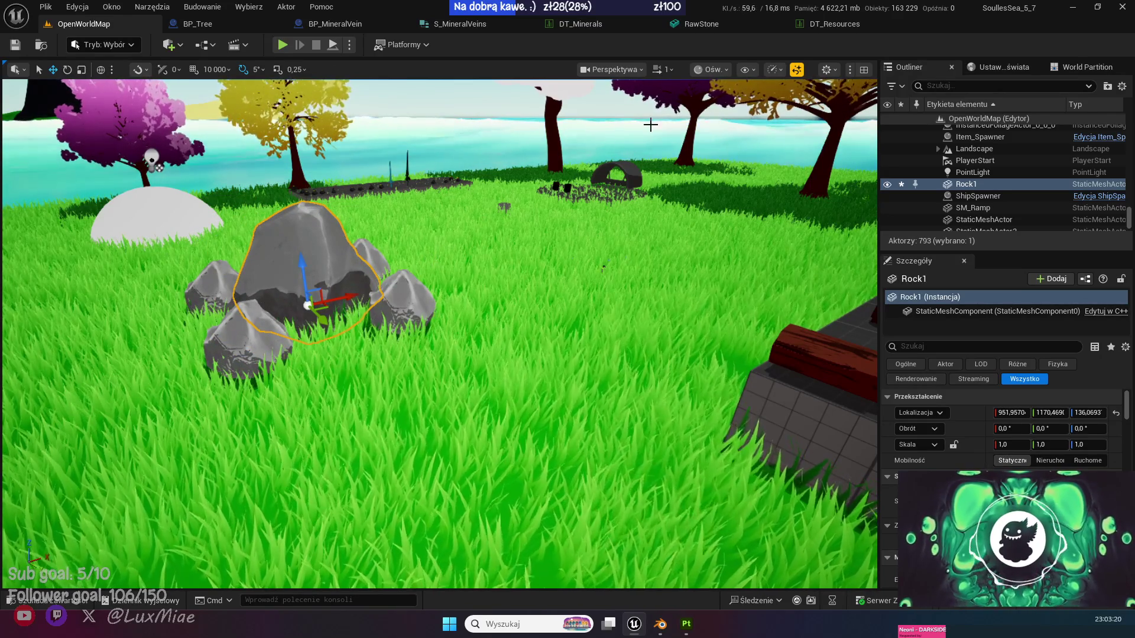
{"action": "left_click", "coordinate": [81, 69]}
{"action": "mouse_move", "coordinate": [308, 304]}
{"action": "left_mouse_down"}
{"action": "mouse_move", "coordinate": [340, 278]}
{"action": "mouse_move", "coordinate": [316, 300]}
{"action": "left_mouse_up"}
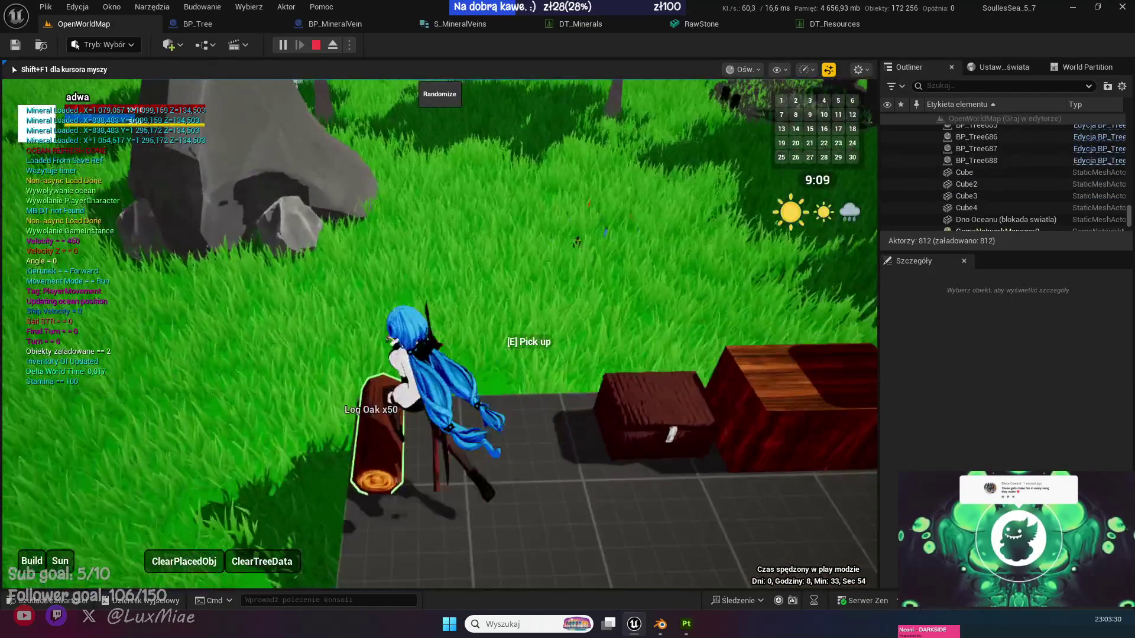
Walk to the rock in-game and collect a Stone and a Coal.
{"action": "key", "text": "w"}
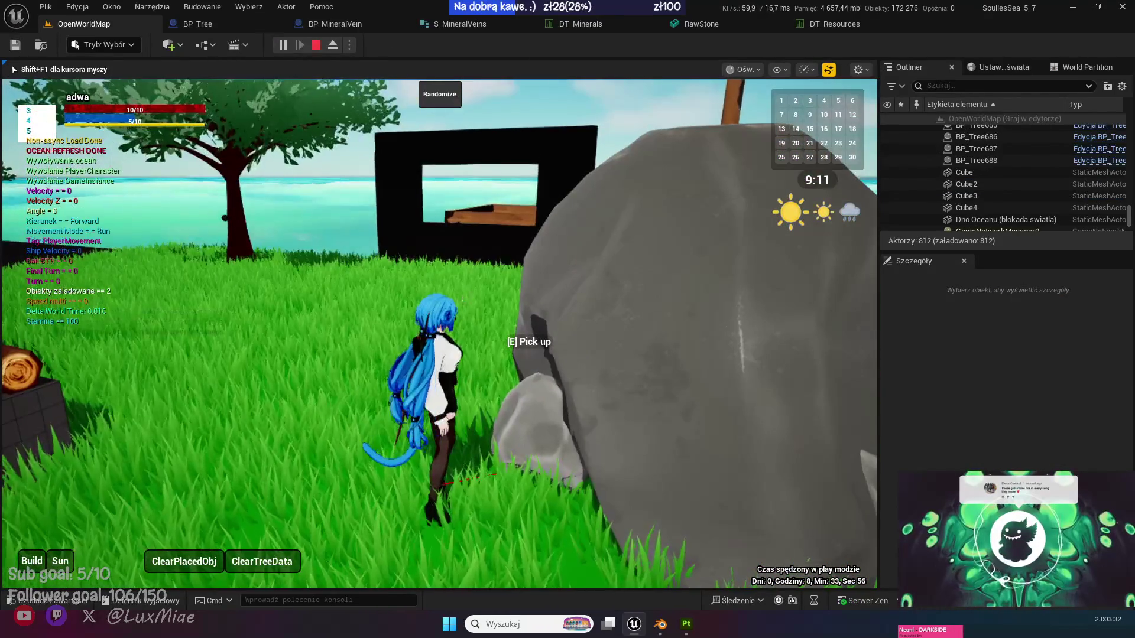
{"action": "key", "text": "e"}
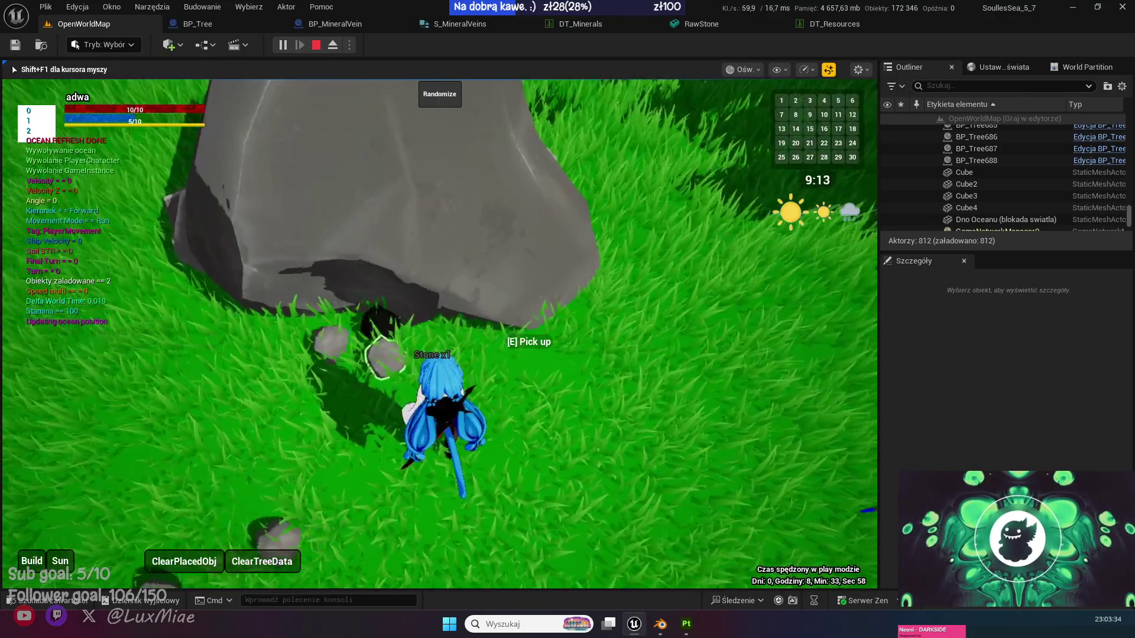
{"action": "key", "text": "w"}
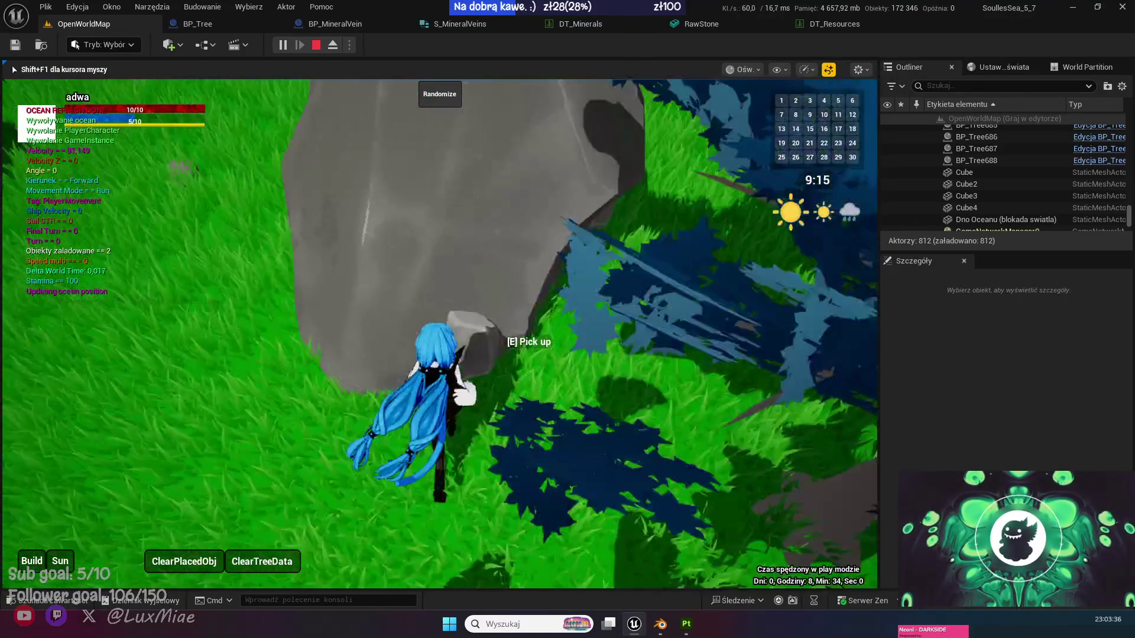
{"action": "key", "text": "e"}
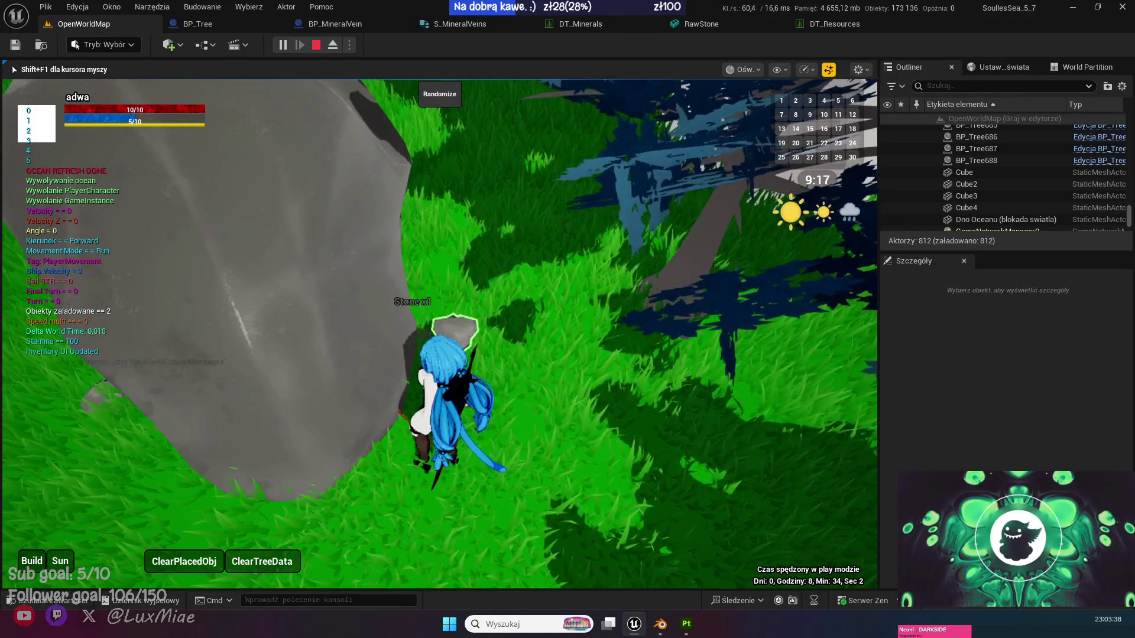
{"action": "key", "text": "w"}
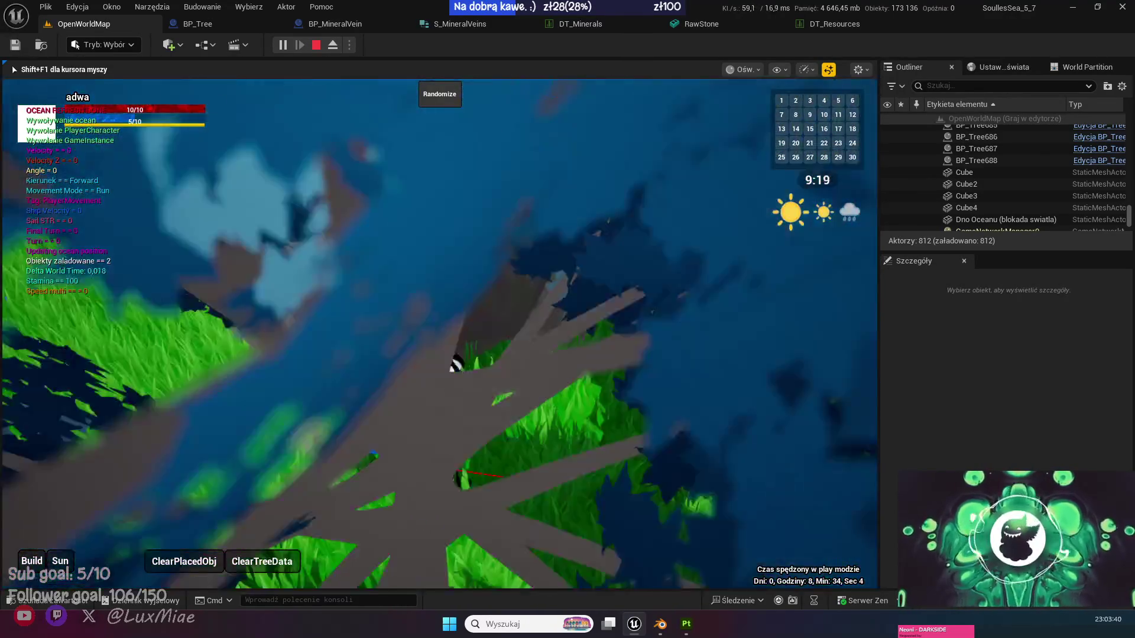
{"action": "key", "text": "e"}
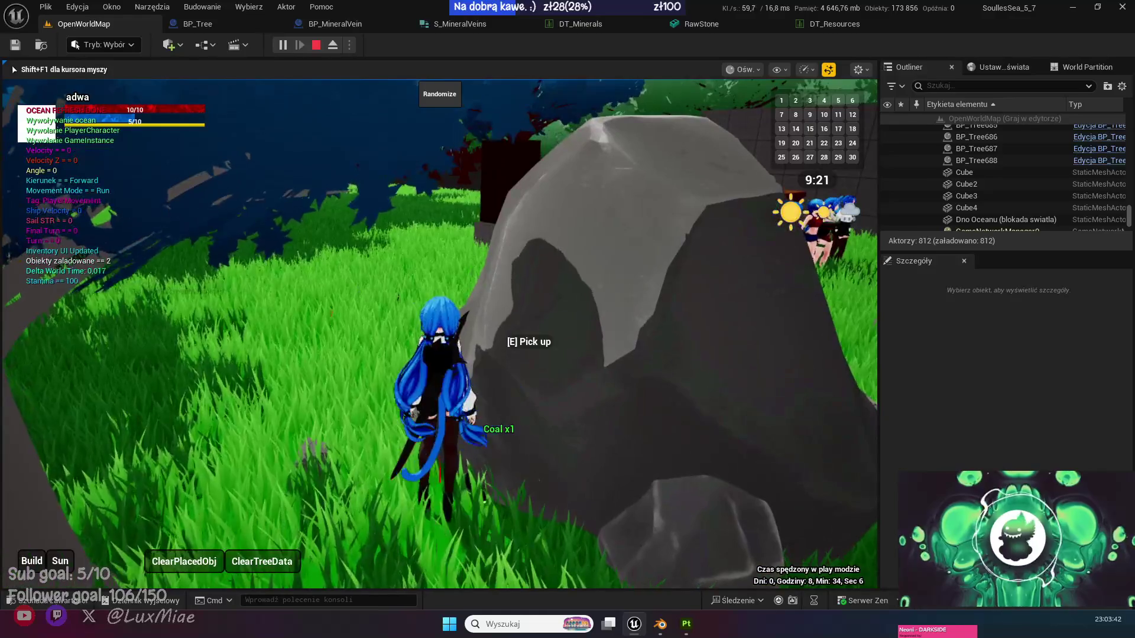
{"action": "key", "text": "w"}
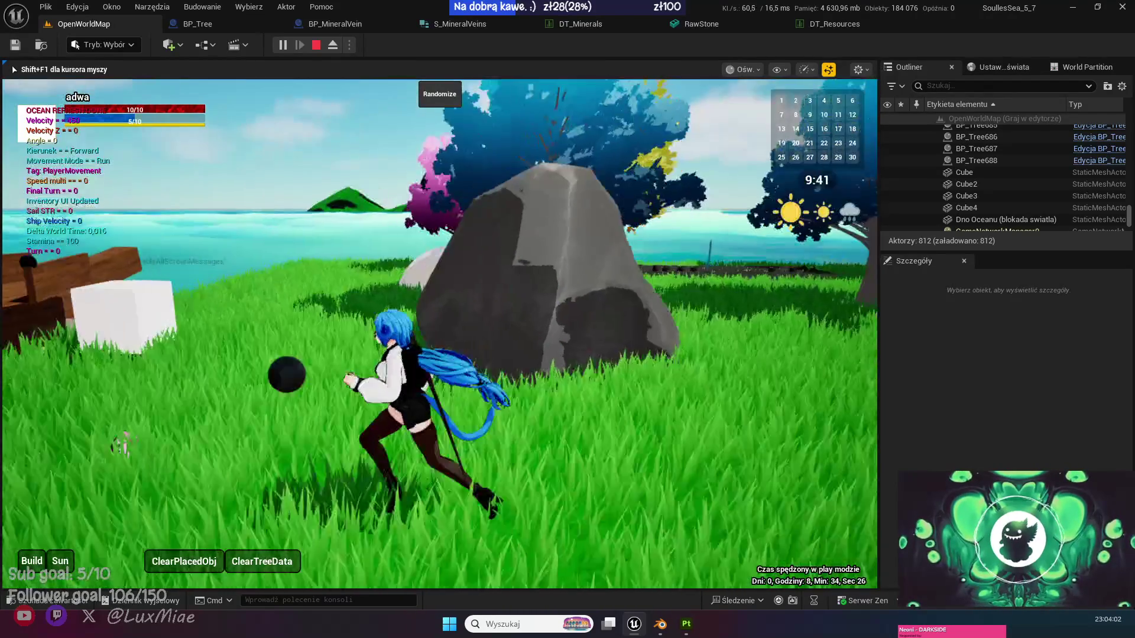
Climb over the rock, stop play, delete Rock1, and open the DT_Resources table.
{"action": "key", "text": "w"}
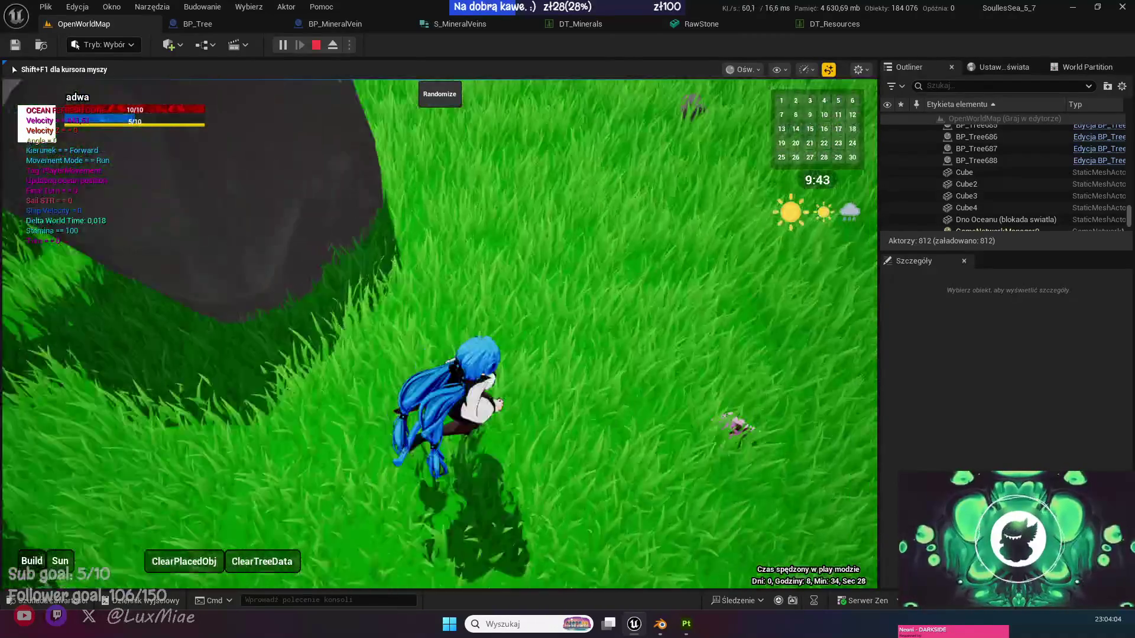
{"action": "key", "text": "w"}
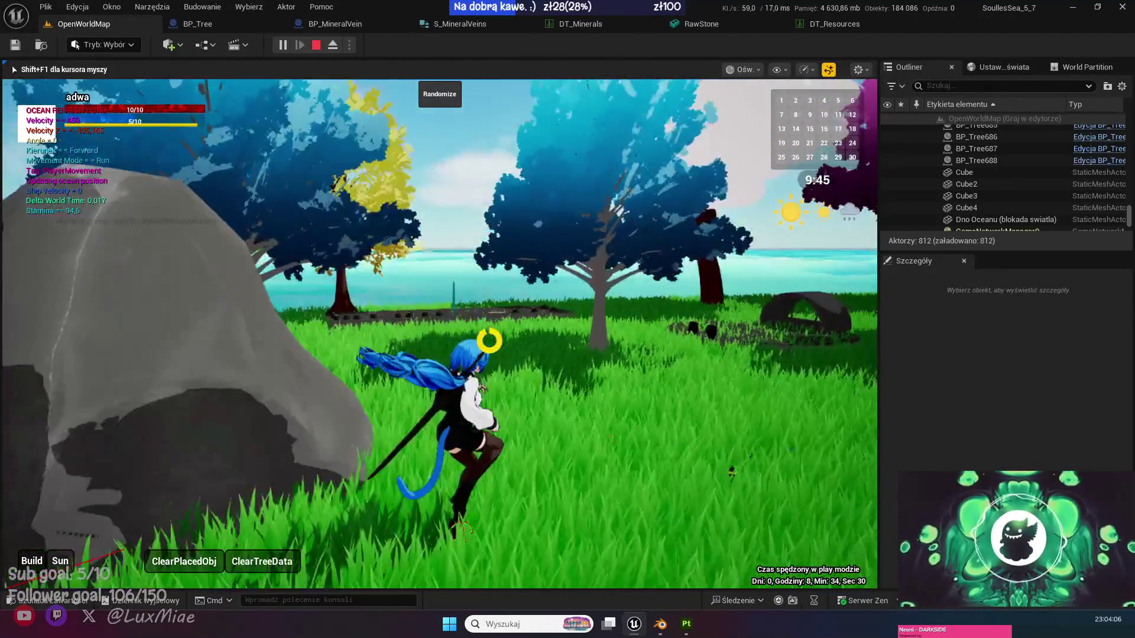
{"action": "key", "text": "w"}
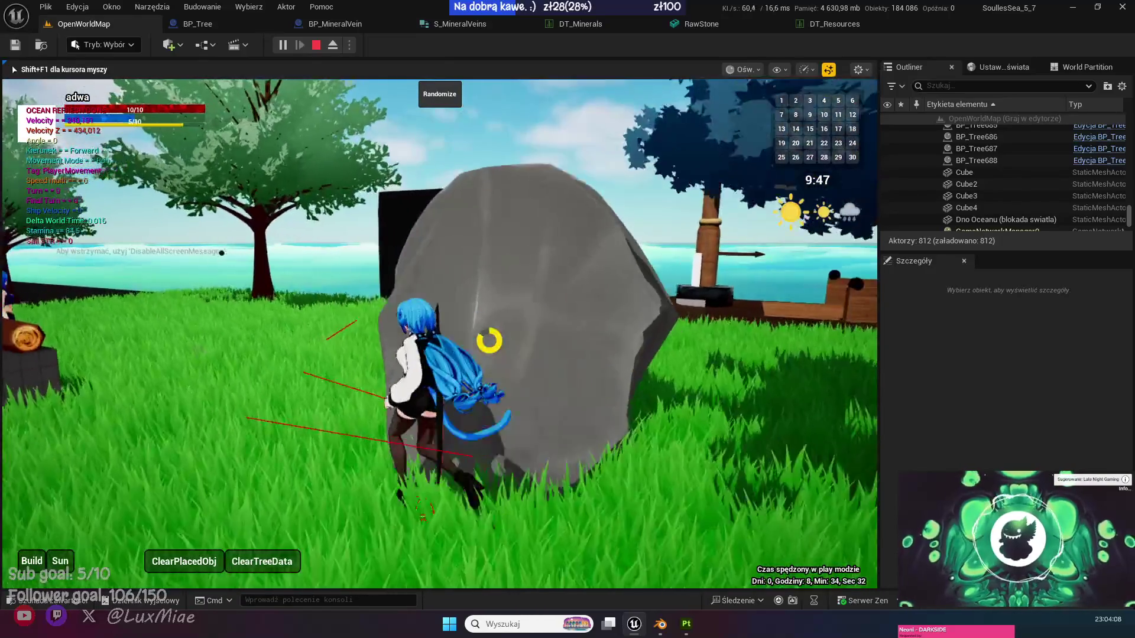
{"action": "key", "text": "w"}
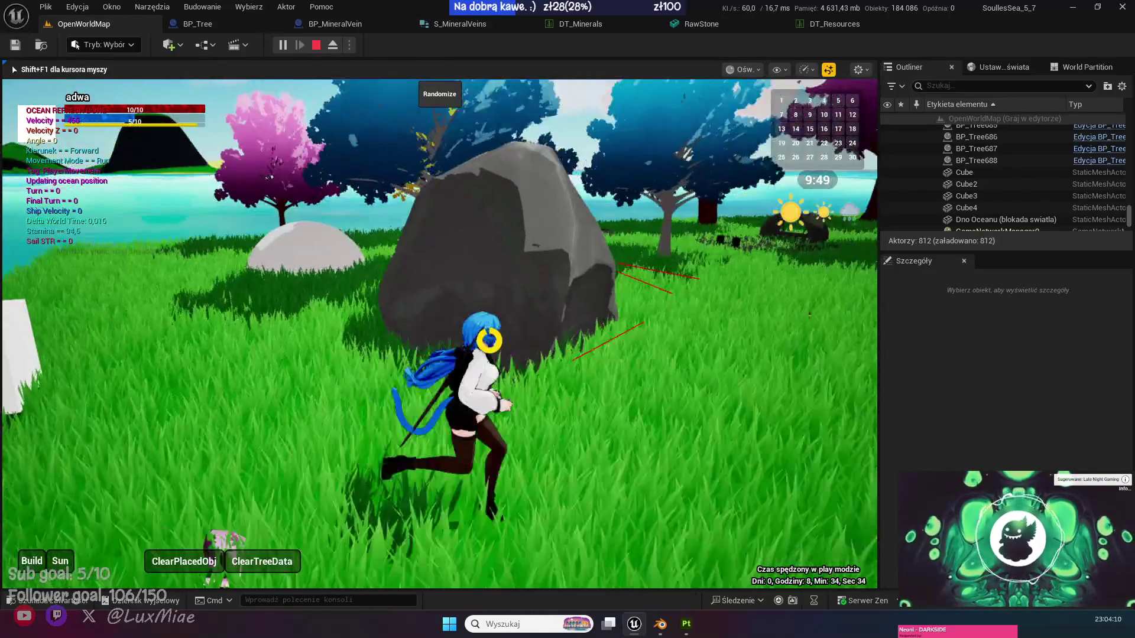
{"action": "key", "text": "Escape"}
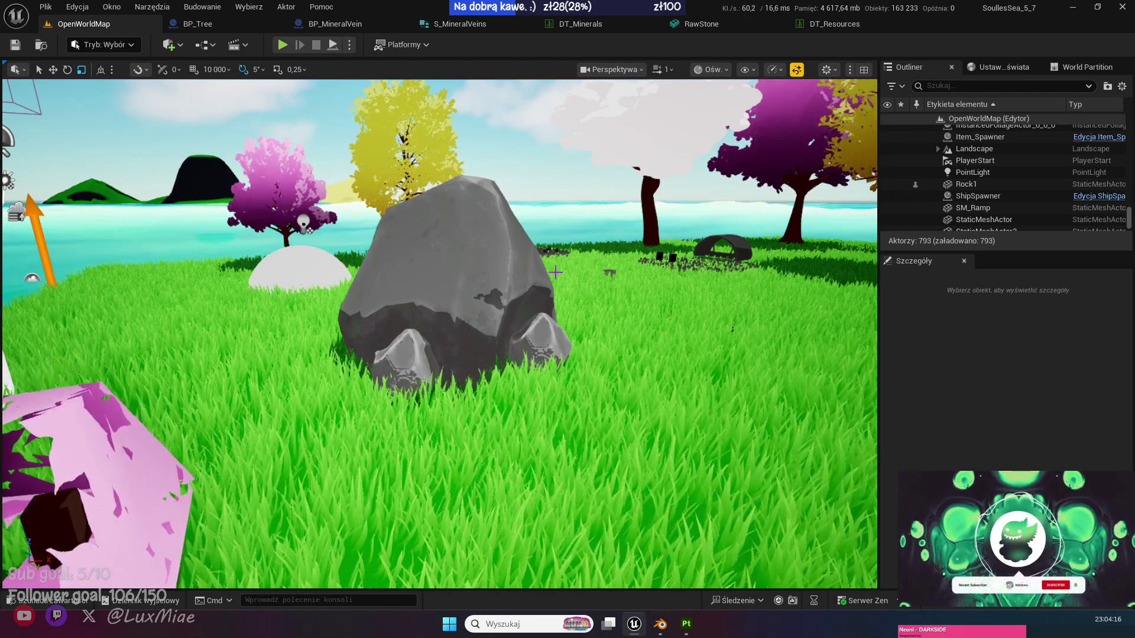
{"action": "left_click", "coordinate": [491, 258]}
{"action": "key", "text": "Delete"}
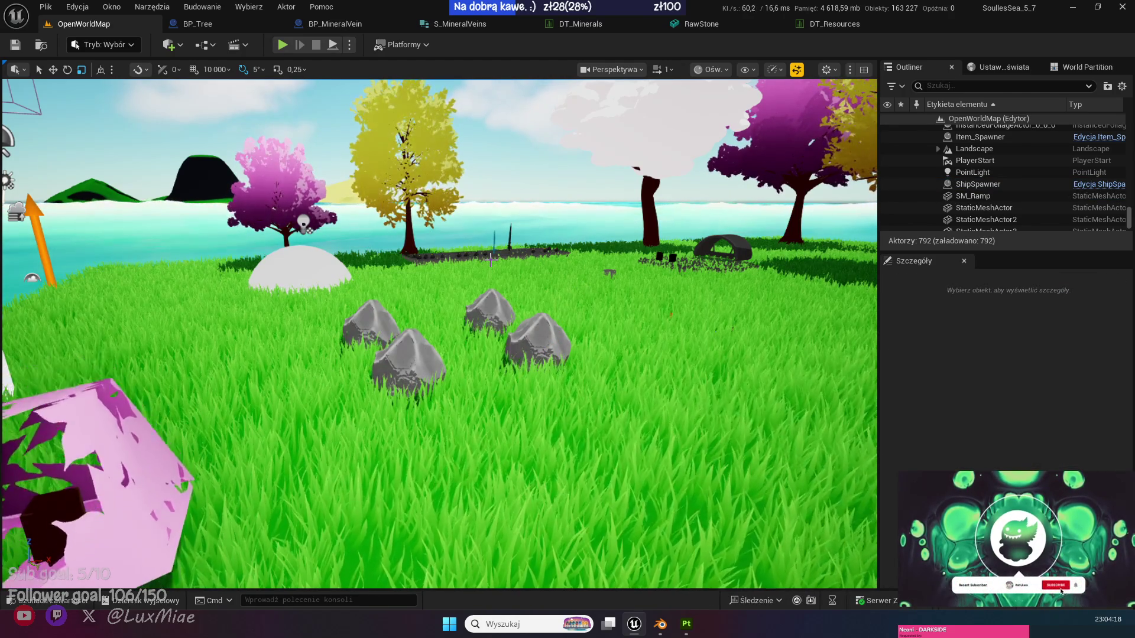
{"action": "left_click", "coordinate": [833, 24]}
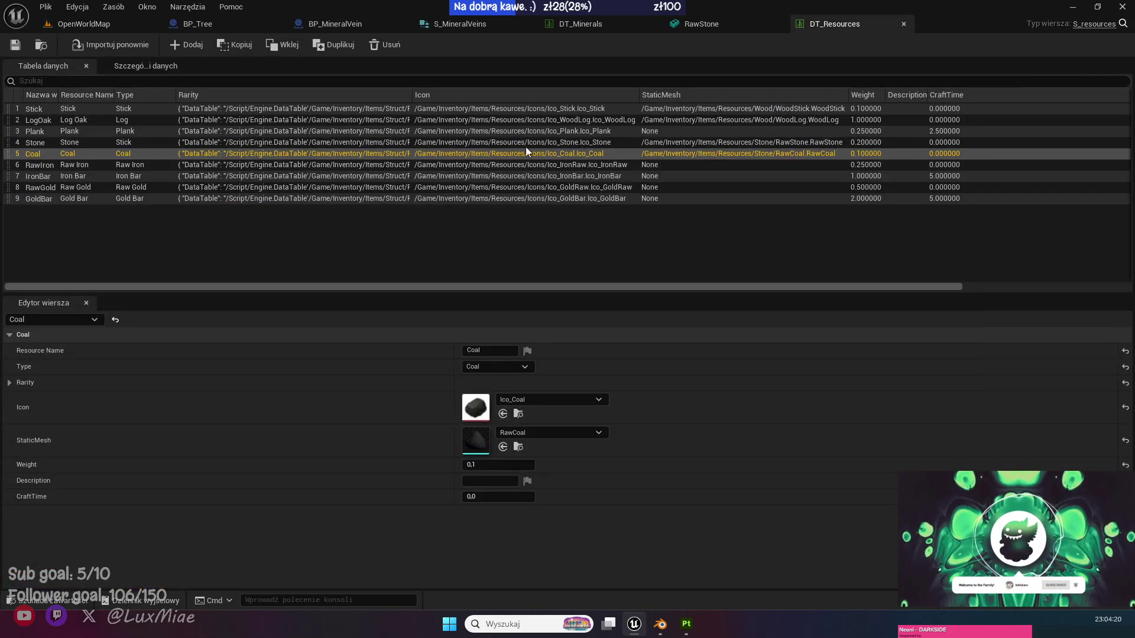
Rename the Iron row in DT_Minerals to StoneMedium.
{"action": "left_click", "coordinate": [565, 26]}
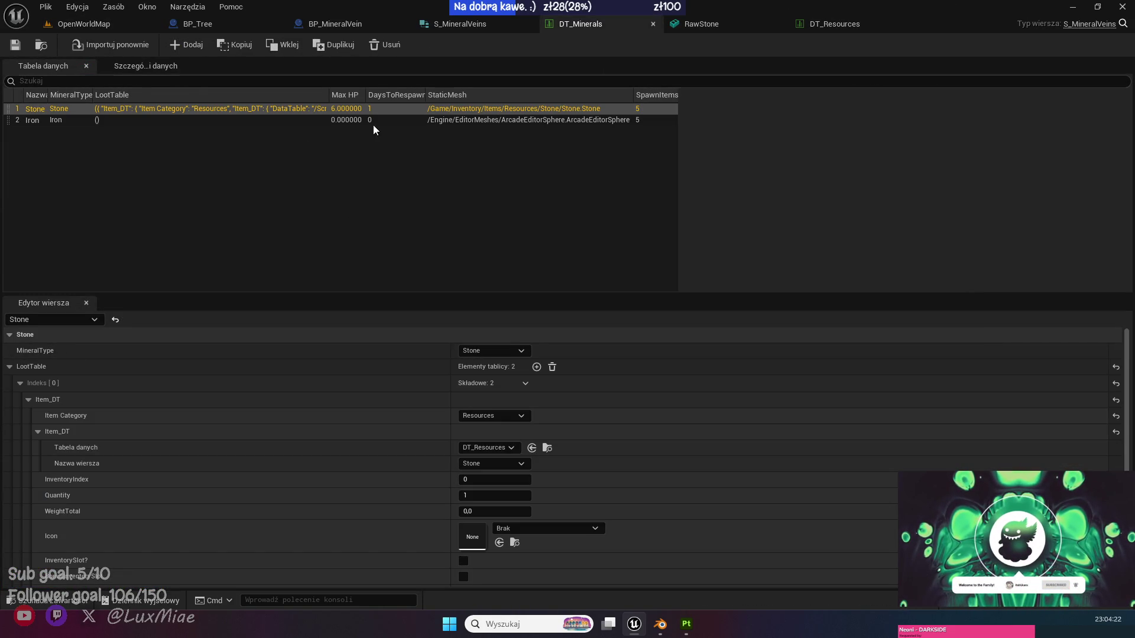
{"action": "left_click", "coordinate": [33, 120]}
{"action": "left_click", "coordinate": [33, 122]}
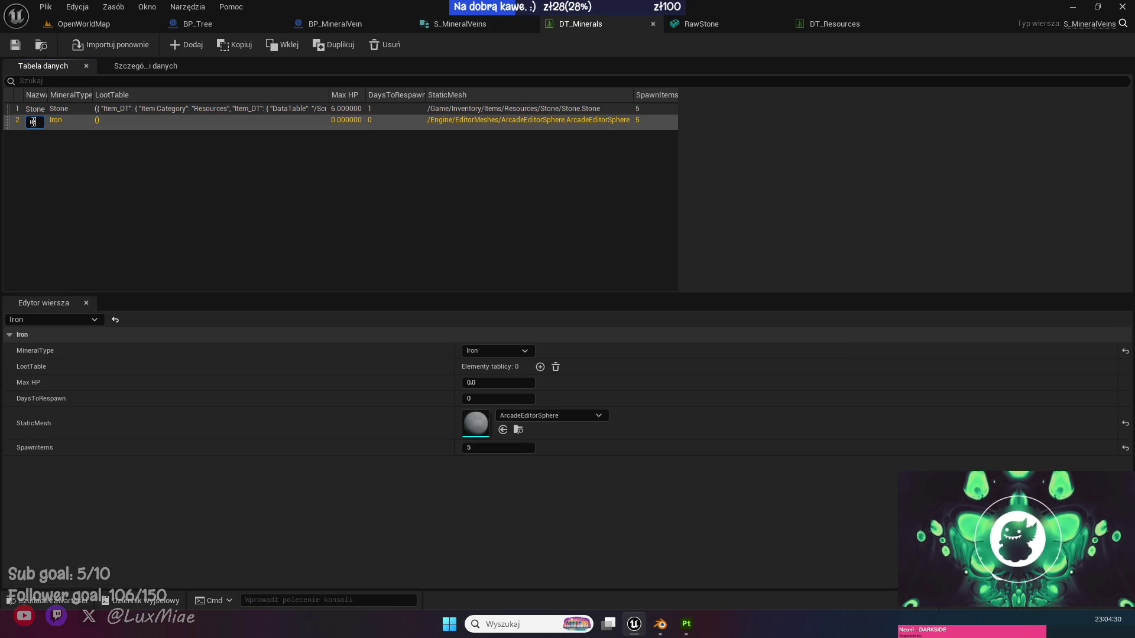
{"action": "key", "text": "Return"}
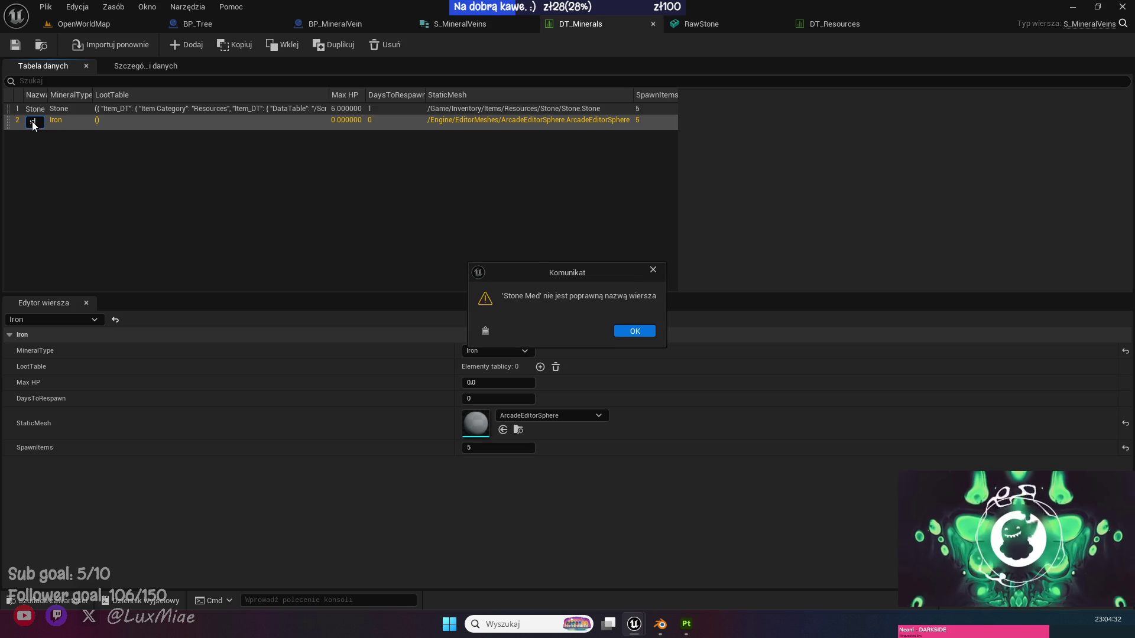
{"action": "left_click", "coordinate": [640, 332]}
{"action": "double_click", "coordinate": [41, 122]}
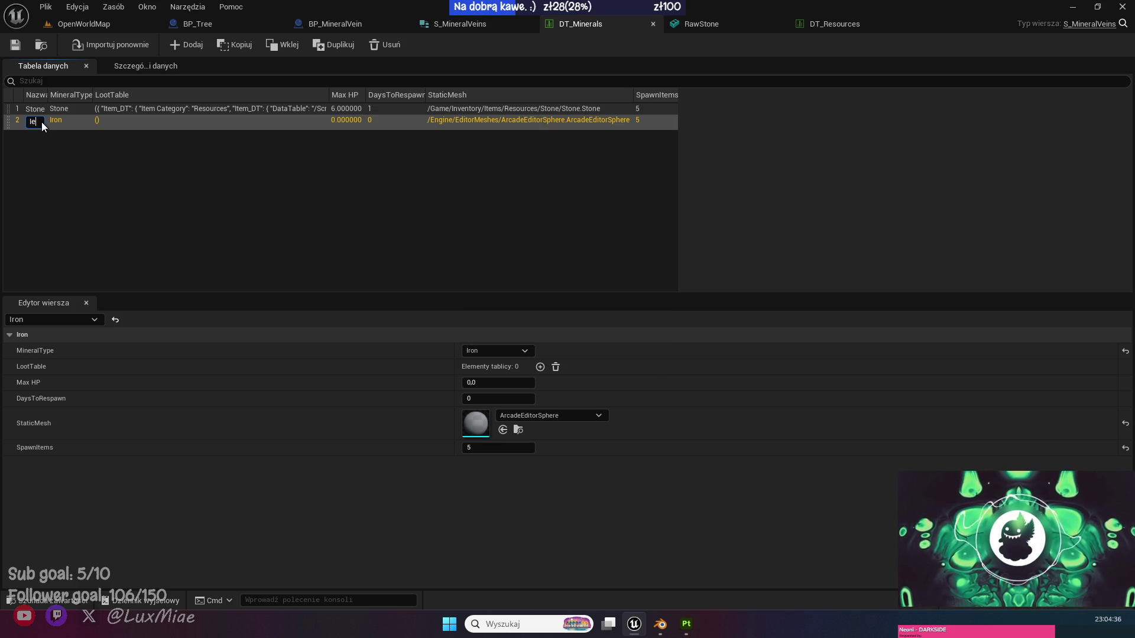
{"action": "type", "text": "m"}
{"action": "key", "text": "Return"}
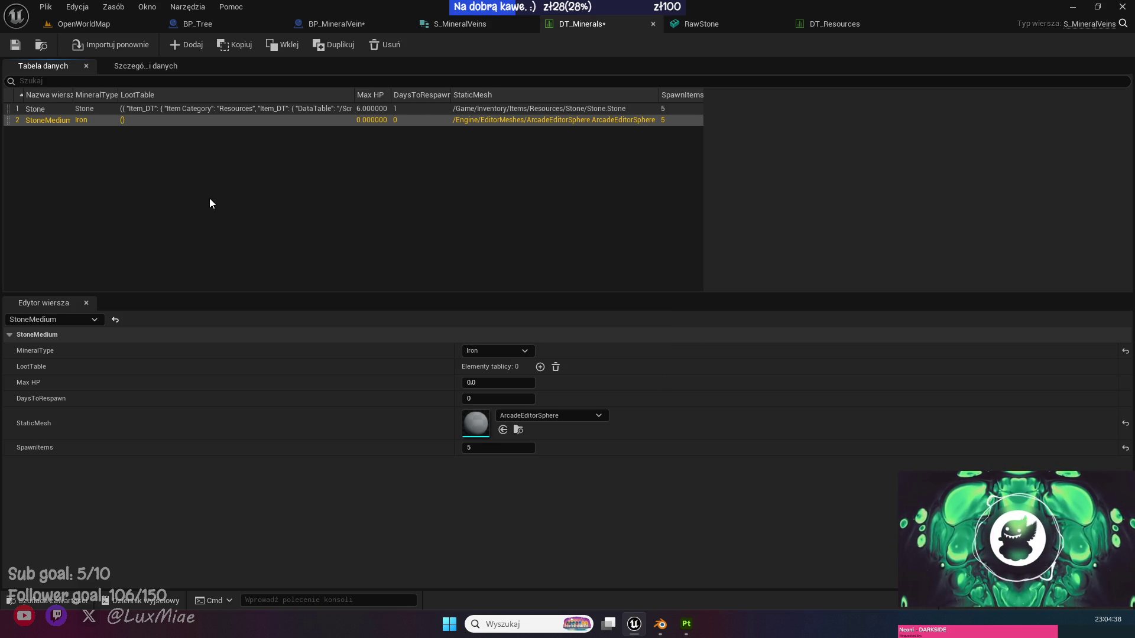
Set StoneMedium's MineralType to Stone and view the Stone row for reference.
{"action": "left_click", "coordinate": [492, 353]}
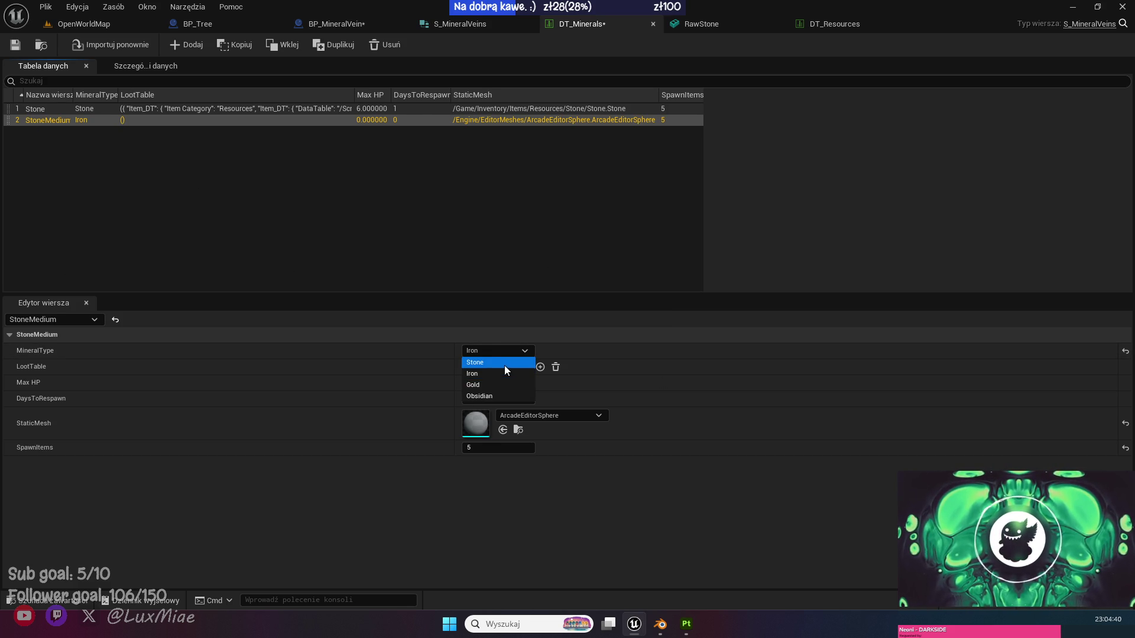
{"action": "left_click", "coordinate": [505, 366]}
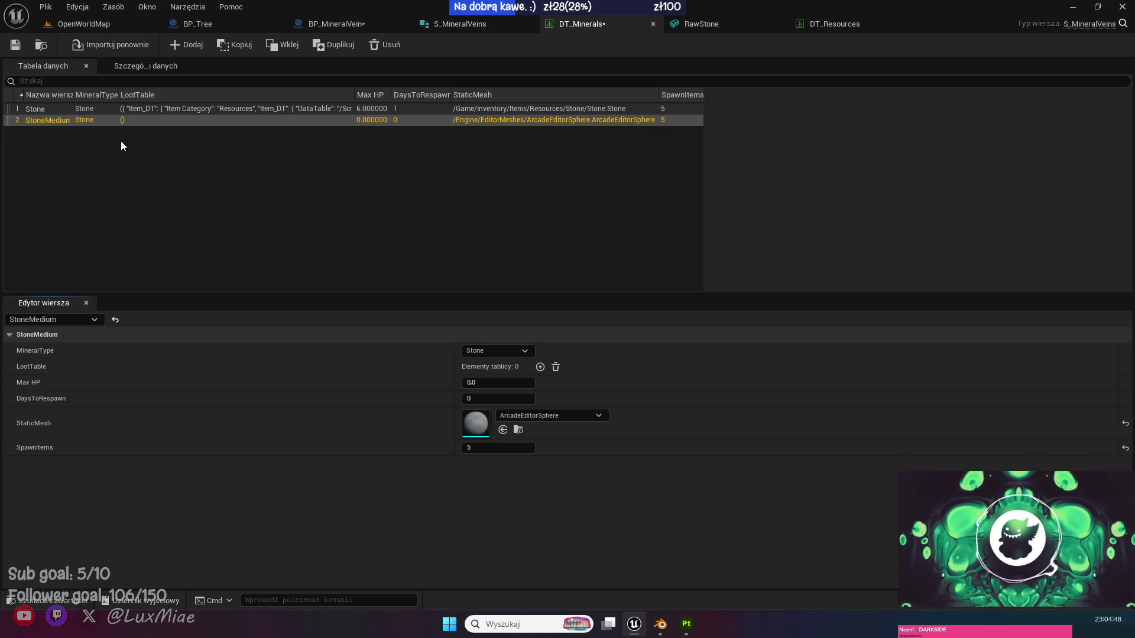
{"action": "left_click", "coordinate": [86, 110]}
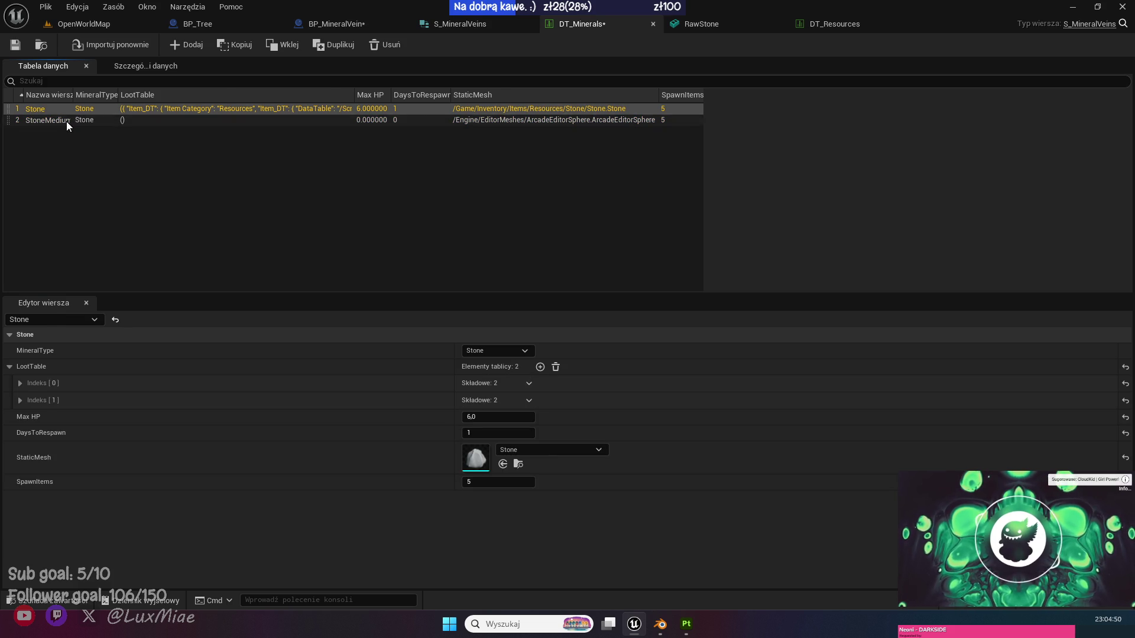
Enter StoneMedium's Max HP 12, DaysToRespawn 1 and SpawnItems 10, comparing with the Stone row.
{"action": "left_click", "coordinate": [66, 122]}
{"action": "left_click", "coordinate": [511, 385]}
{"action": "type", "text": "12"}
{"action": "key", "text": "Return"}
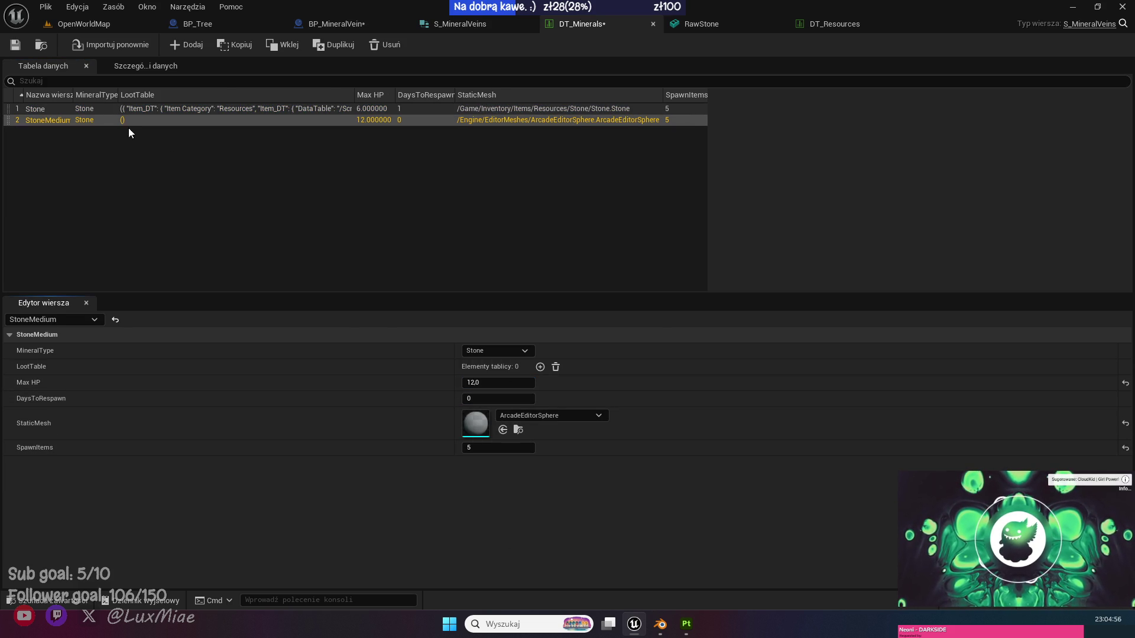
{"action": "left_click", "coordinate": [56, 110]}
{"action": "left_click", "coordinate": [48, 120]}
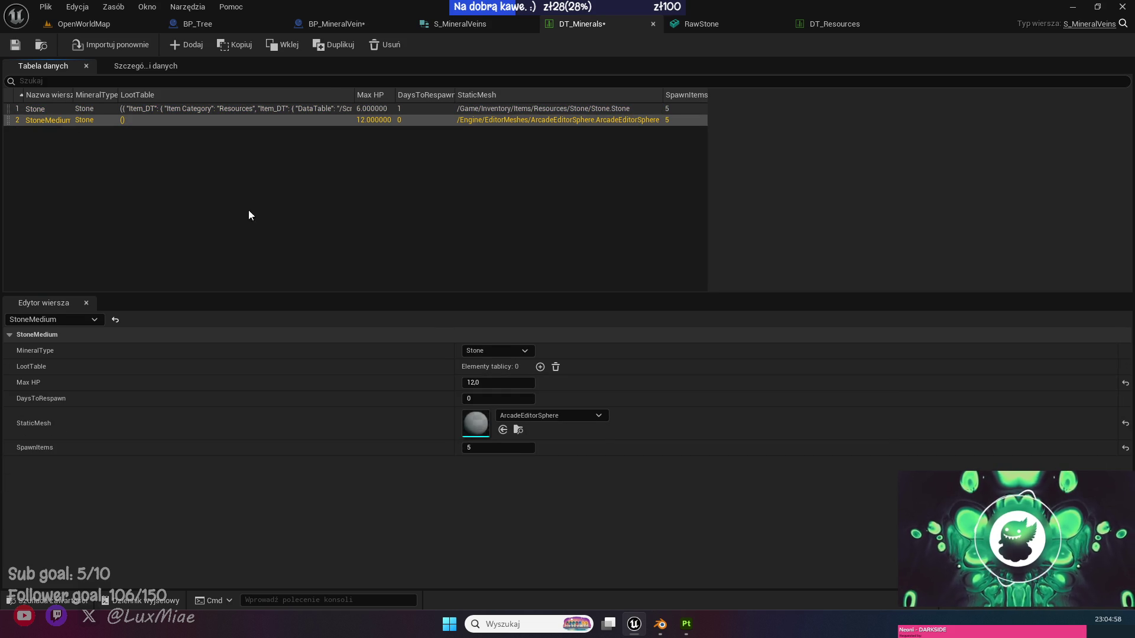
{"action": "left_click", "coordinate": [495, 398]}
{"action": "type", "text": "1"}
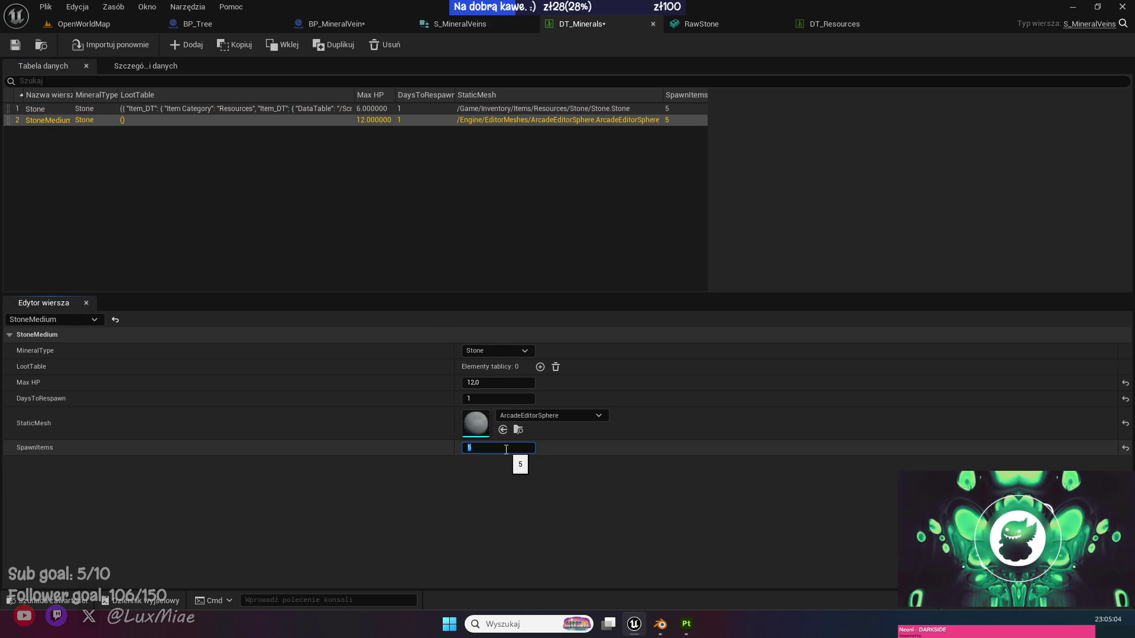
{"action": "type", "text": "10"}
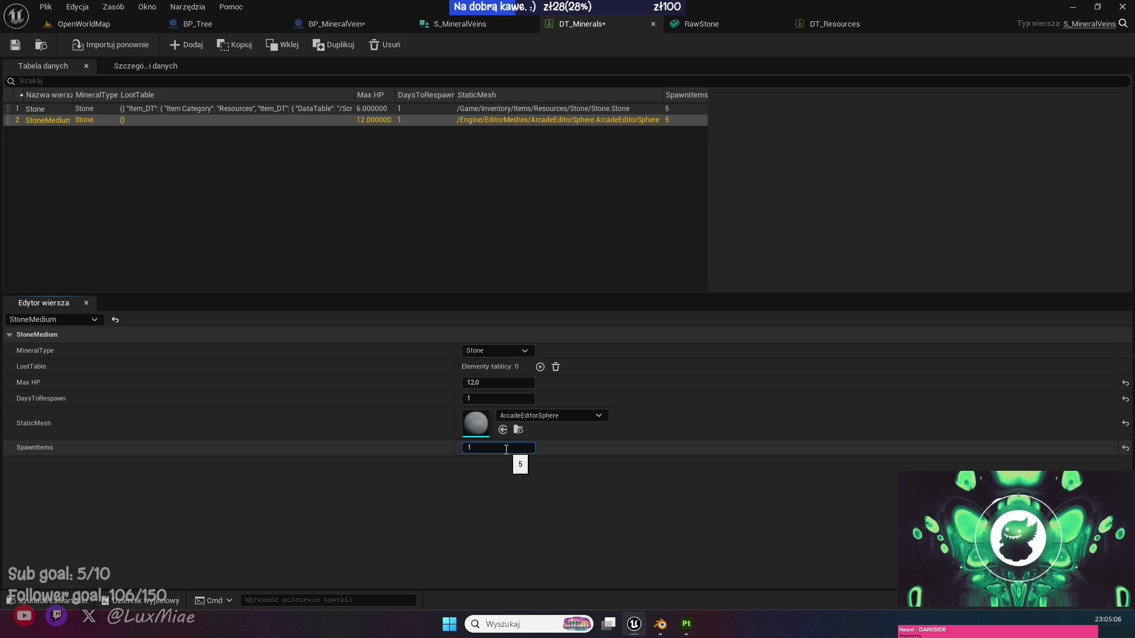
{"action": "left_click", "coordinate": [417, 493]}
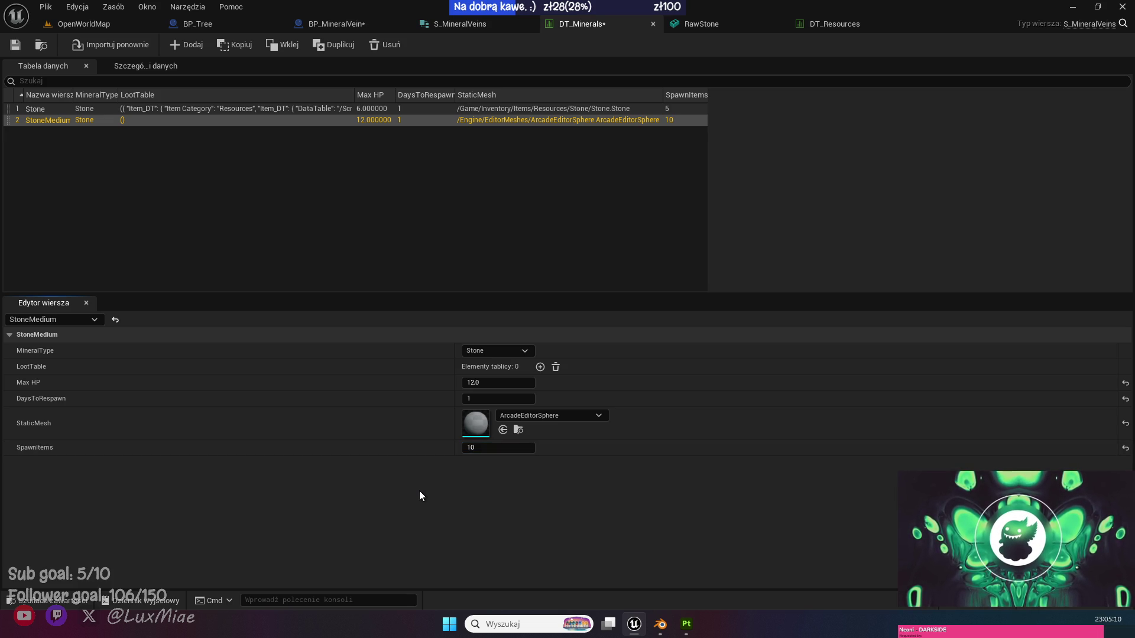
{"action": "left_click", "coordinate": [543, 413]}
Set StoneMedium's StaticMesh to the Rock1 mesh from the rocks folder.
{"action": "type", "text": "stone"}
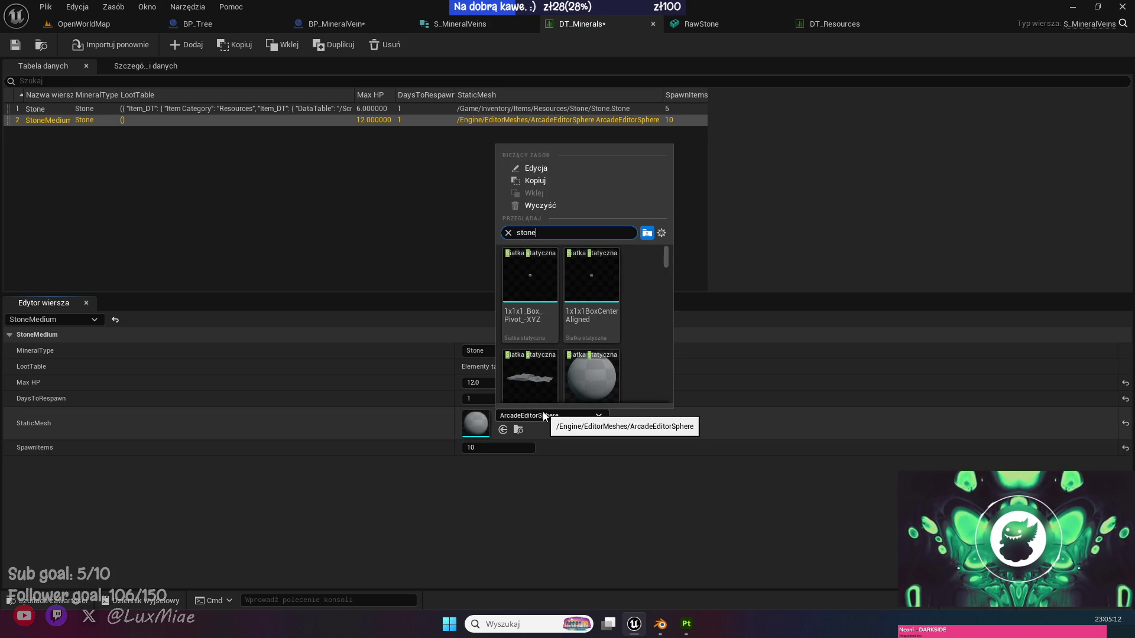
{"action": "scroll", "coordinate": [597, 361], "scroll_direction": "down", "scroll_amount": 2}
{"action": "scroll", "coordinate": [597, 361], "scroll_direction": "up", "scroll_amount": 2}
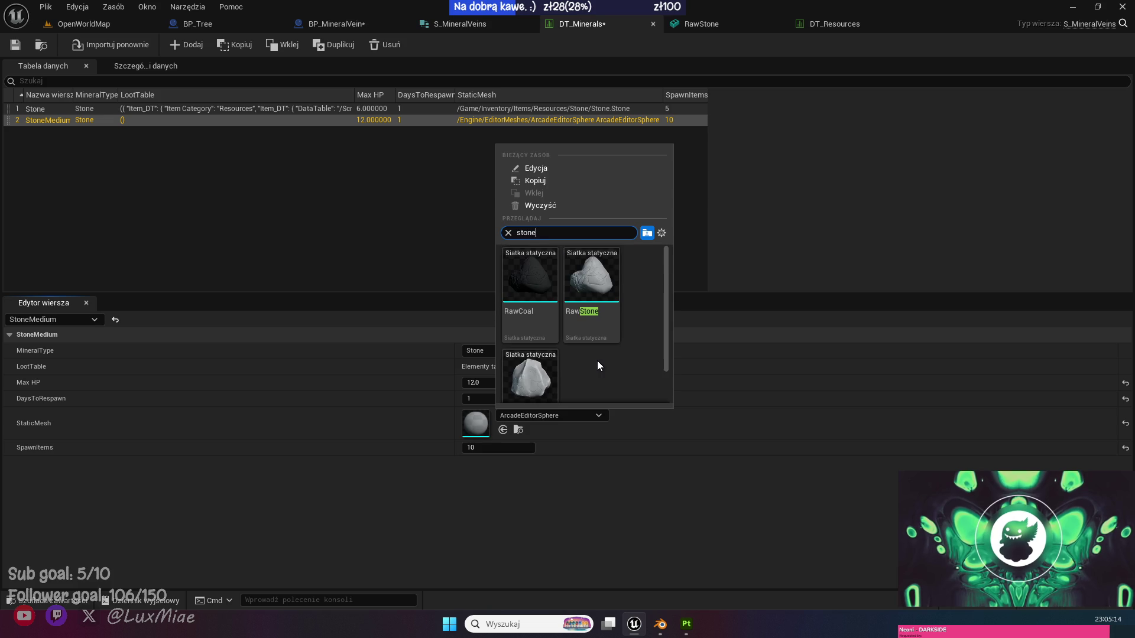
{"action": "key", "text": "Escape"}
{"action": "left_click", "coordinate": [71, 593]}
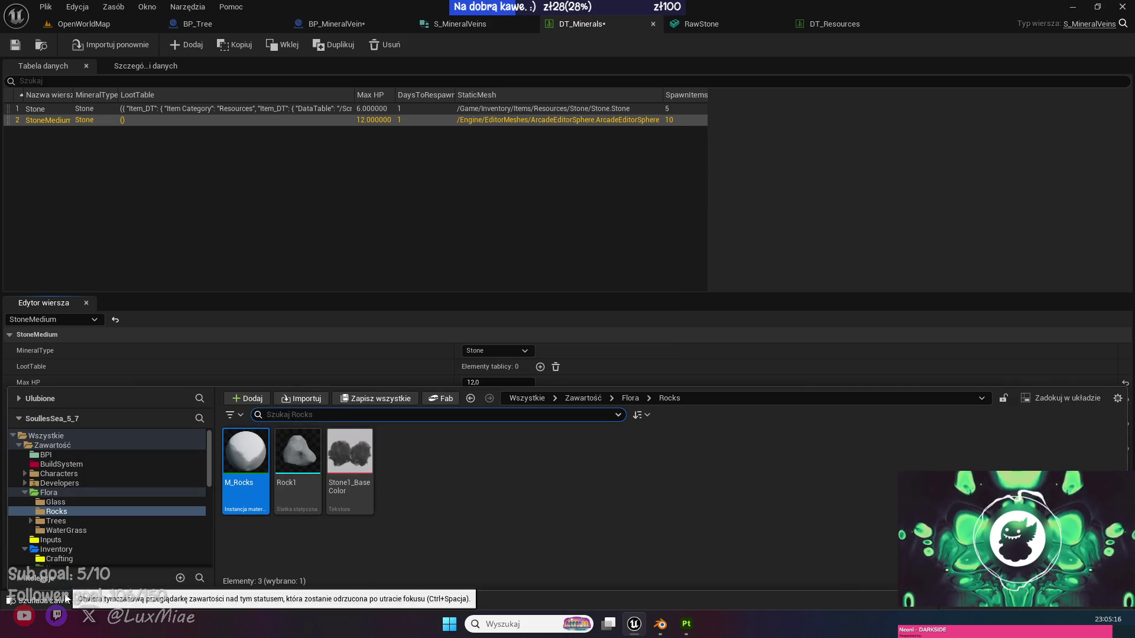
{"action": "left_click", "coordinate": [299, 429]}
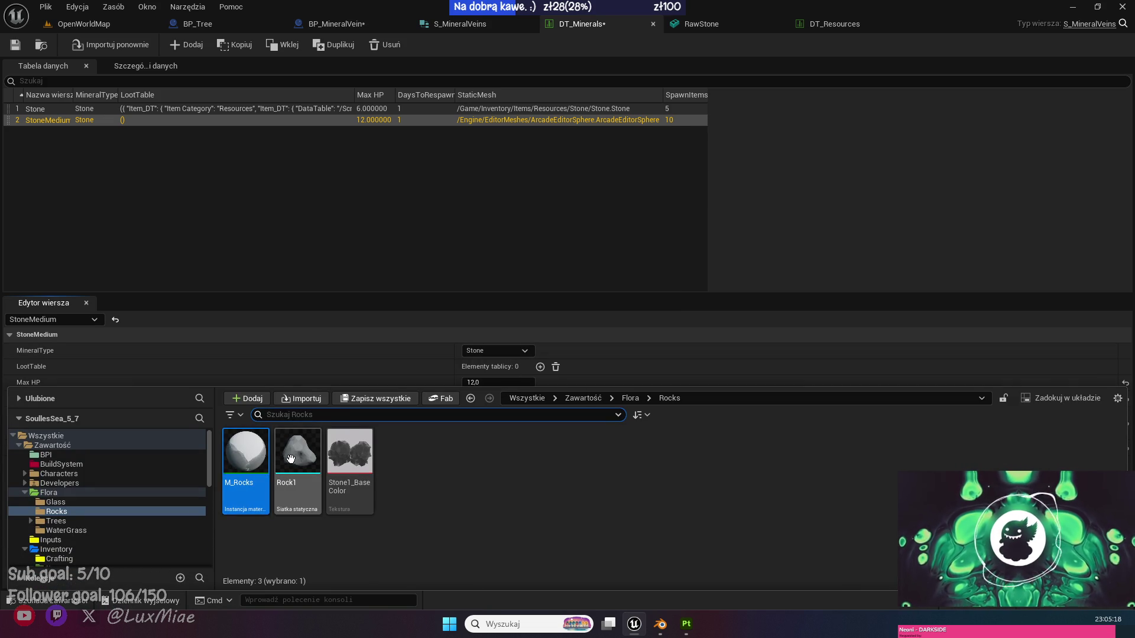
{"action": "left_click", "coordinate": [691, 360]}
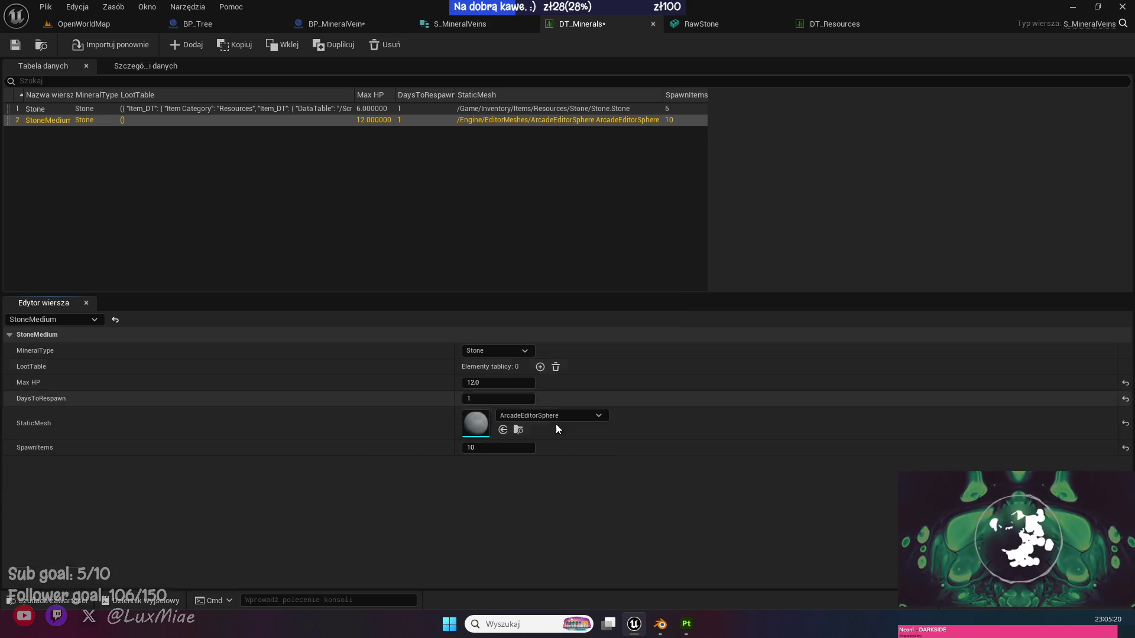
{"action": "left_click", "coordinate": [504, 431]}
Give the Rock1 mesh the M_Rocks material on Element 0 and close its editor.
{"action": "left_click", "coordinate": [75, 599]}
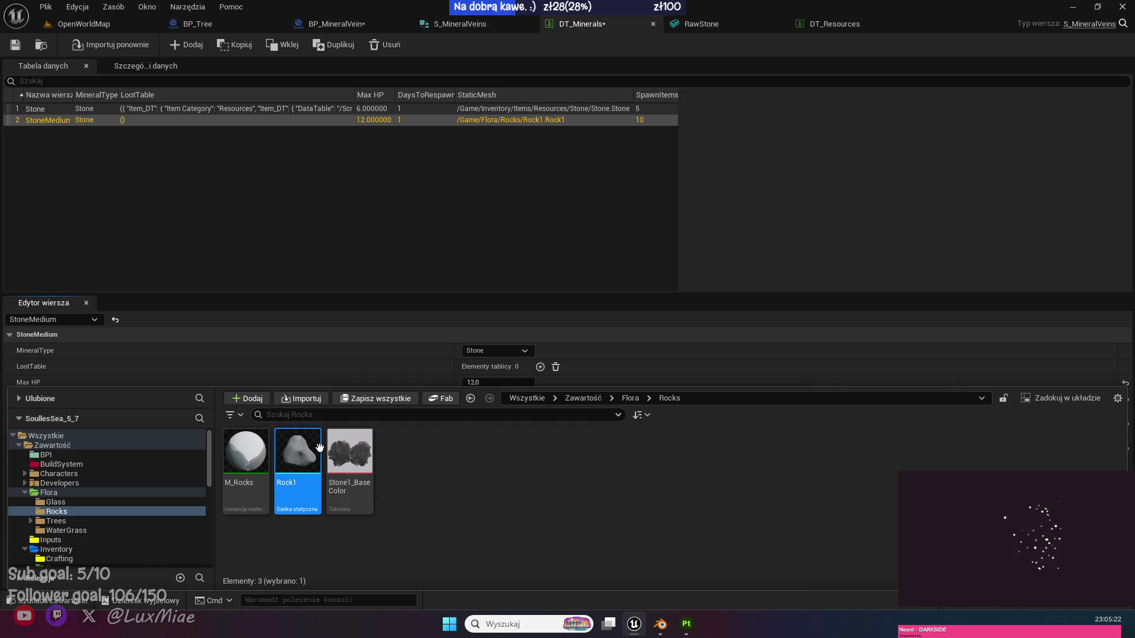
{"action": "double_click", "coordinate": [297, 452]}
{"action": "left_click", "coordinate": [53, 601]}
{"action": "left_click", "coordinate": [246, 452]}
{"action": "left_click_drag", "start_coordinate": [488, 310], "coordinate": [846, 148]}
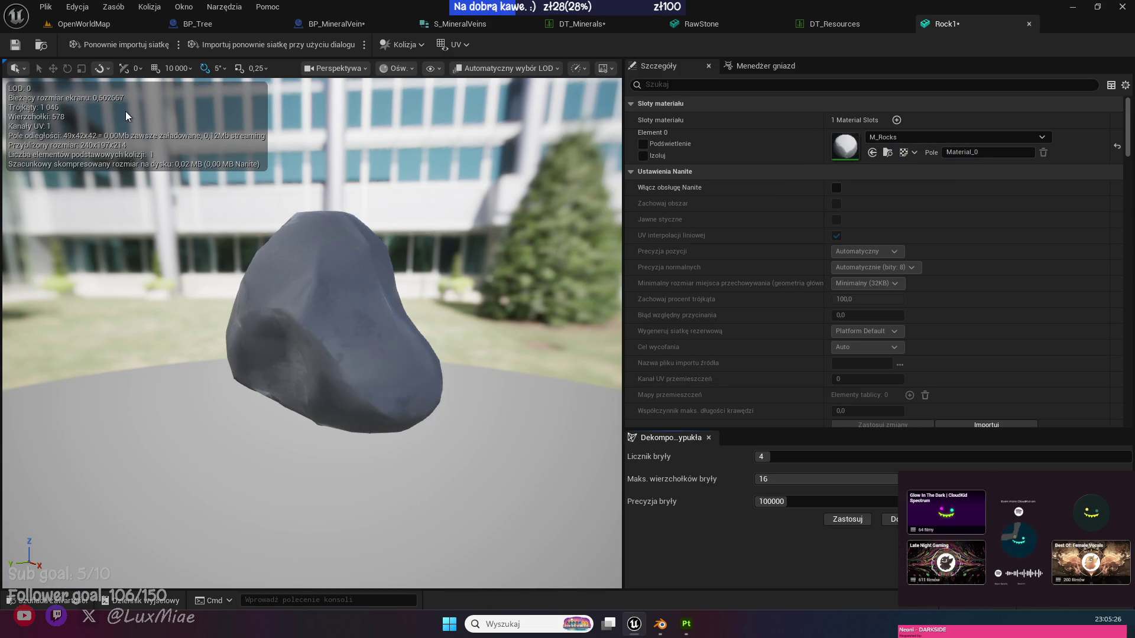
{"action": "left_click", "coordinate": [1029, 23]}
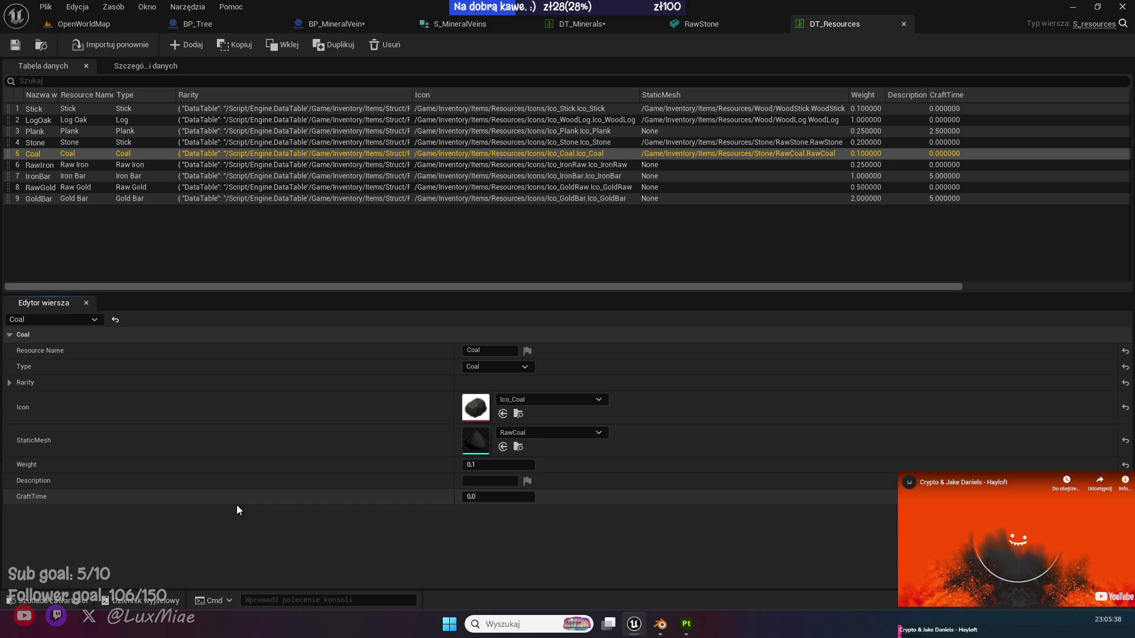
In DT_Minerals, add a StoneMedium loot entry with category Resources and data table DT_Resources.
{"action": "left_click", "coordinate": [598, 26]}
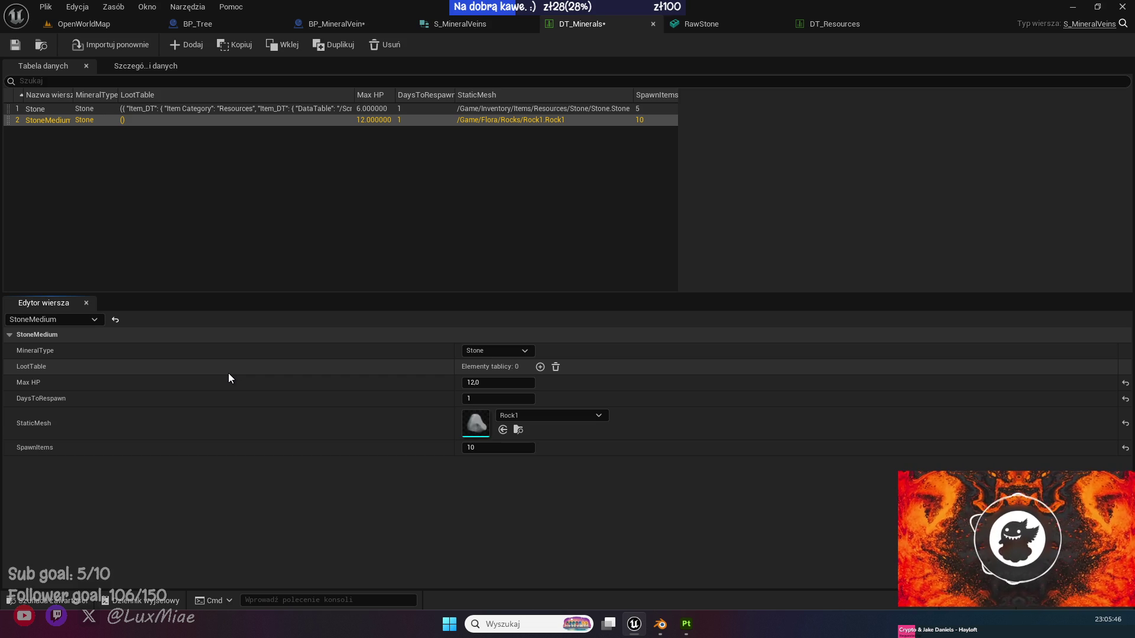
{"action": "left_click", "coordinate": [539, 367]}
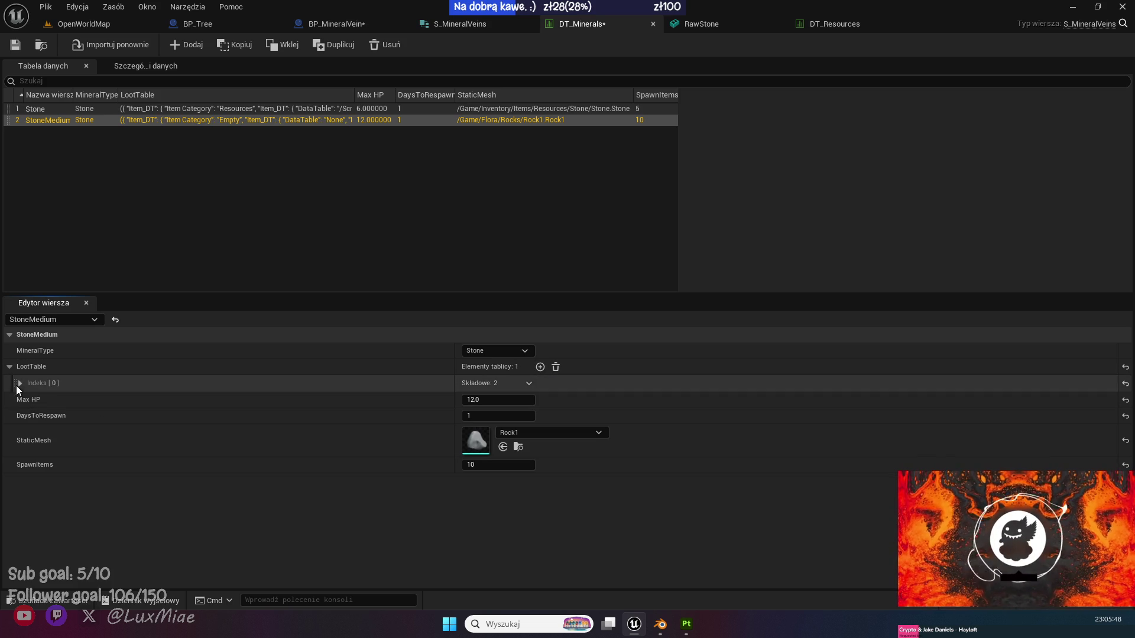
{"action": "left_click", "coordinate": [19, 382]}
{"action": "left_click", "coordinate": [27, 399]}
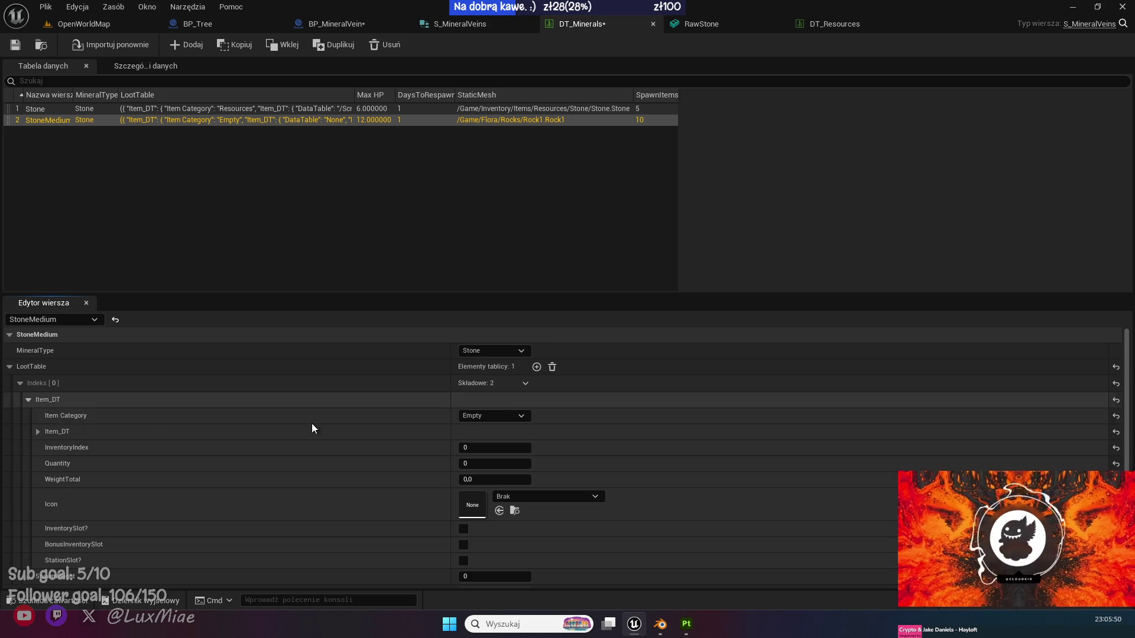
{"action": "left_click", "coordinate": [512, 415]}
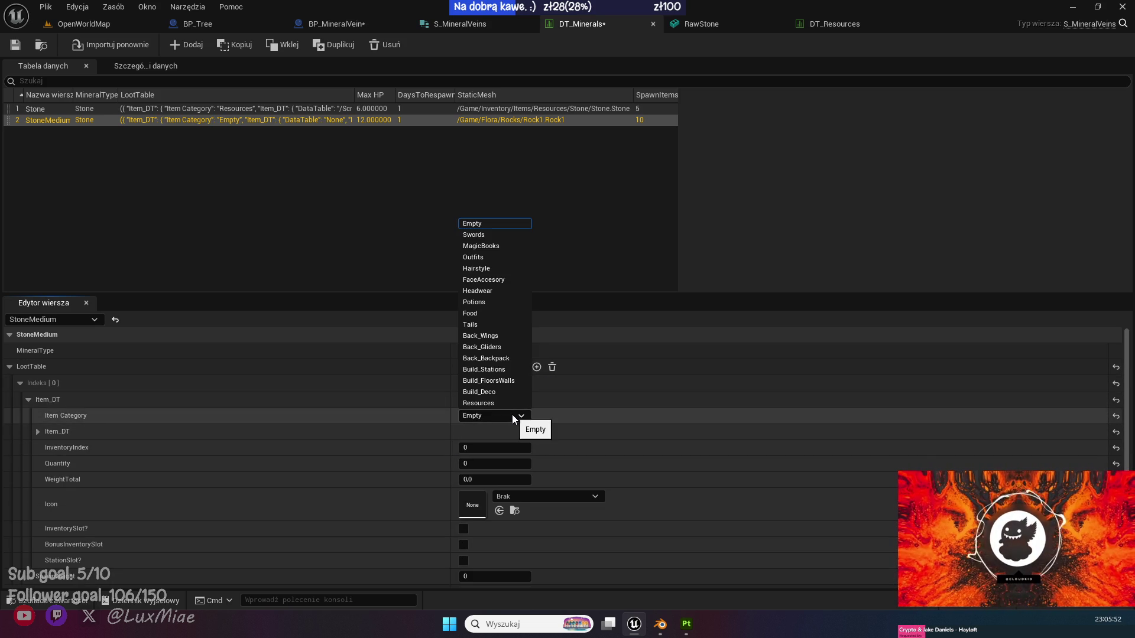
{"action": "left_click", "coordinate": [478, 403]}
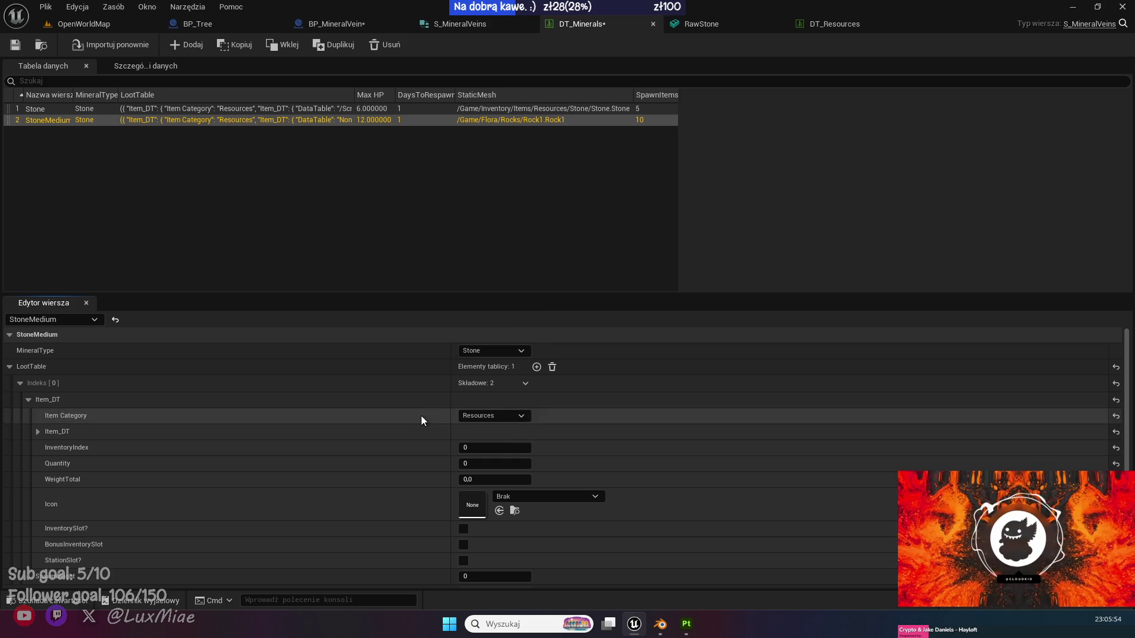
{"action": "left_click", "coordinate": [38, 431]}
{"action": "left_click", "coordinate": [485, 447]}
{"action": "type", "text": "res"}
{"action": "left_click", "coordinate": [545, 322]}
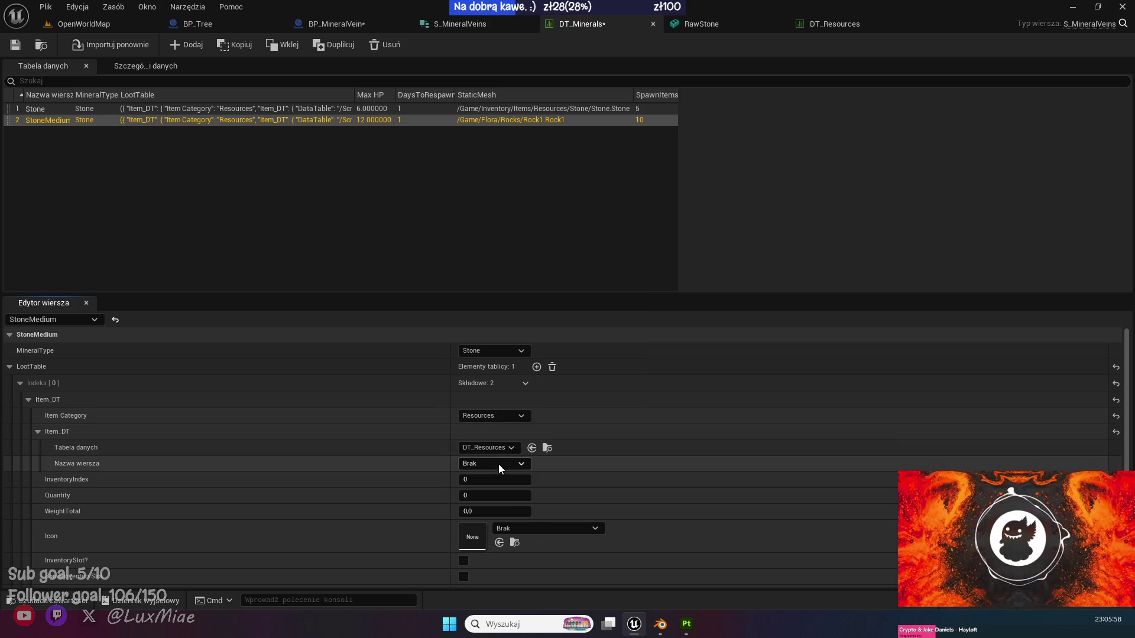
Set the first loot entry to row Stone, quantity 1, spawn weight 10.
{"action": "left_click", "coordinate": [498, 464]}
{"action": "left_click", "coordinate": [500, 562]}
{"action": "scroll", "coordinate": [458, 463], "scroll_direction": "down", "scroll_amount": 2}
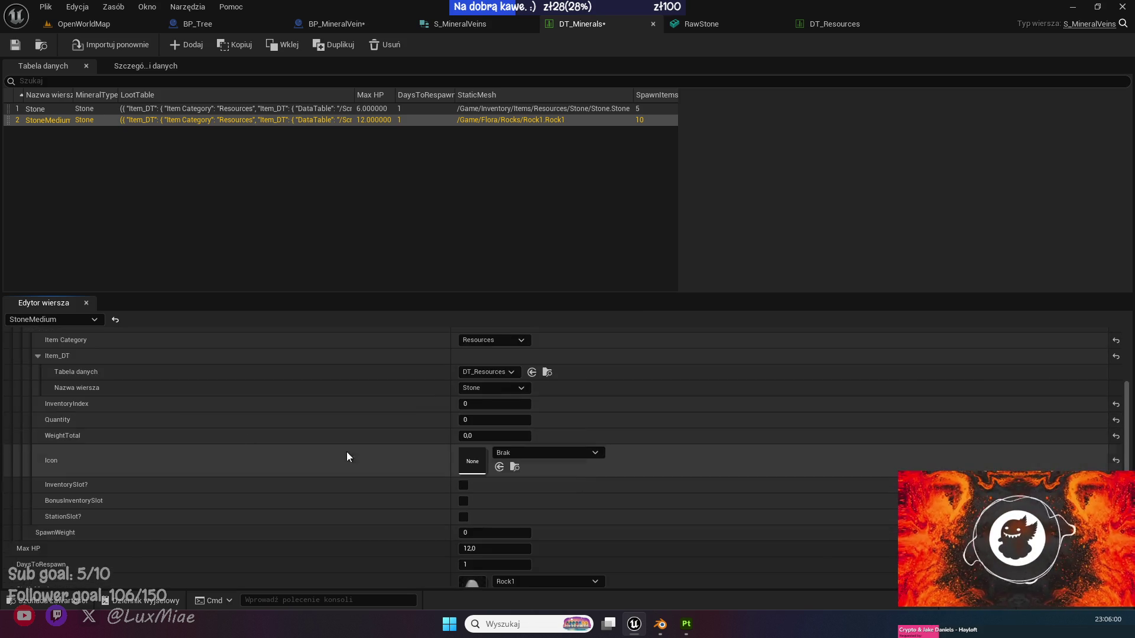
{"action": "left_click_drag", "start_coordinate": [487, 461], "coordinate": [493, 461]}
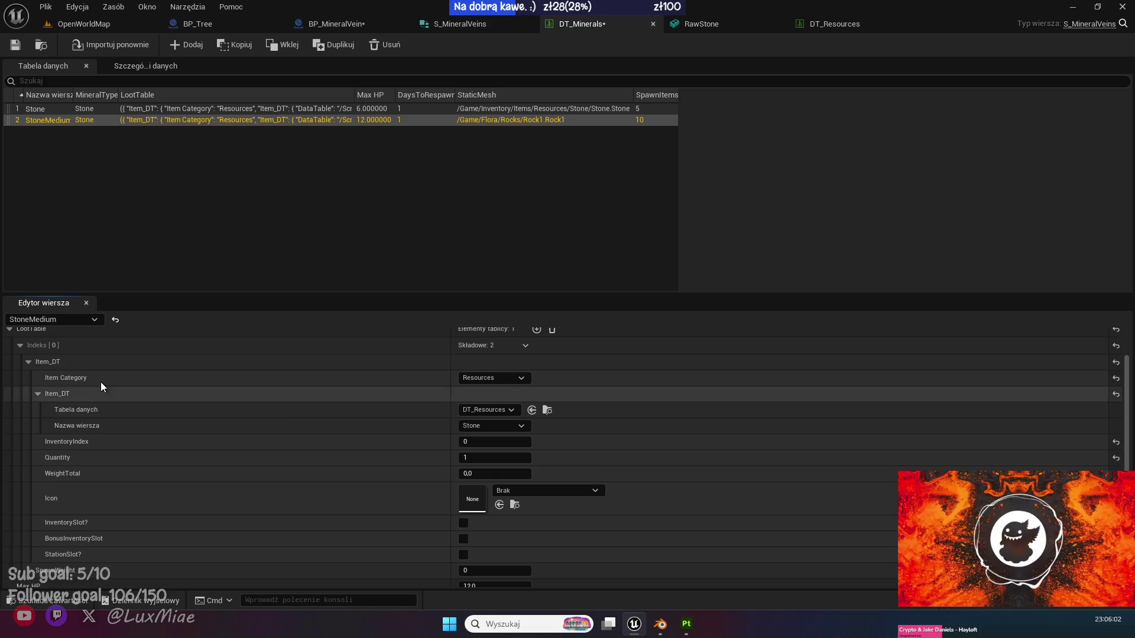
{"action": "left_click", "coordinate": [37, 394]}
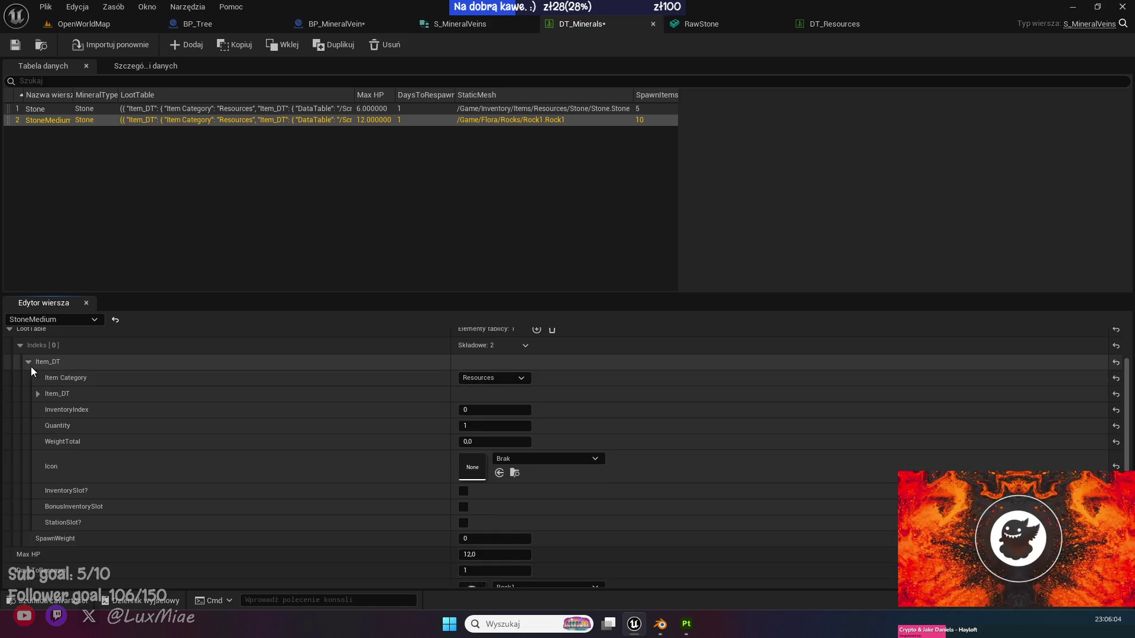
{"action": "left_click", "coordinate": [30, 363]}
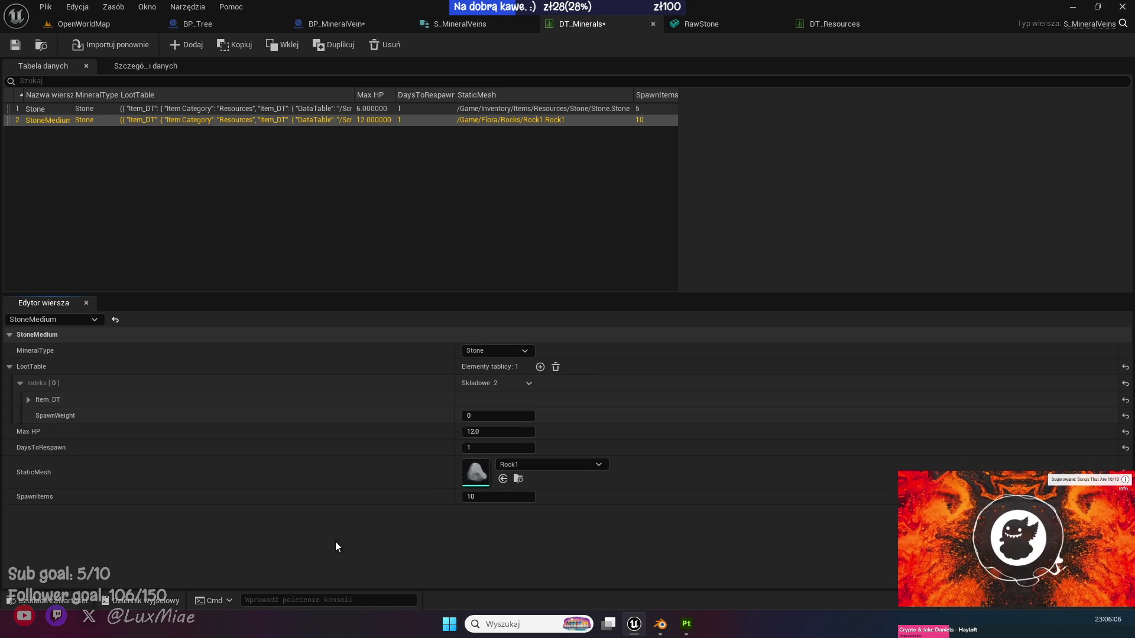
{"action": "left_click", "coordinate": [476, 415]}
{"action": "type", "text": "0"}
{"action": "key", "text": "Return"}
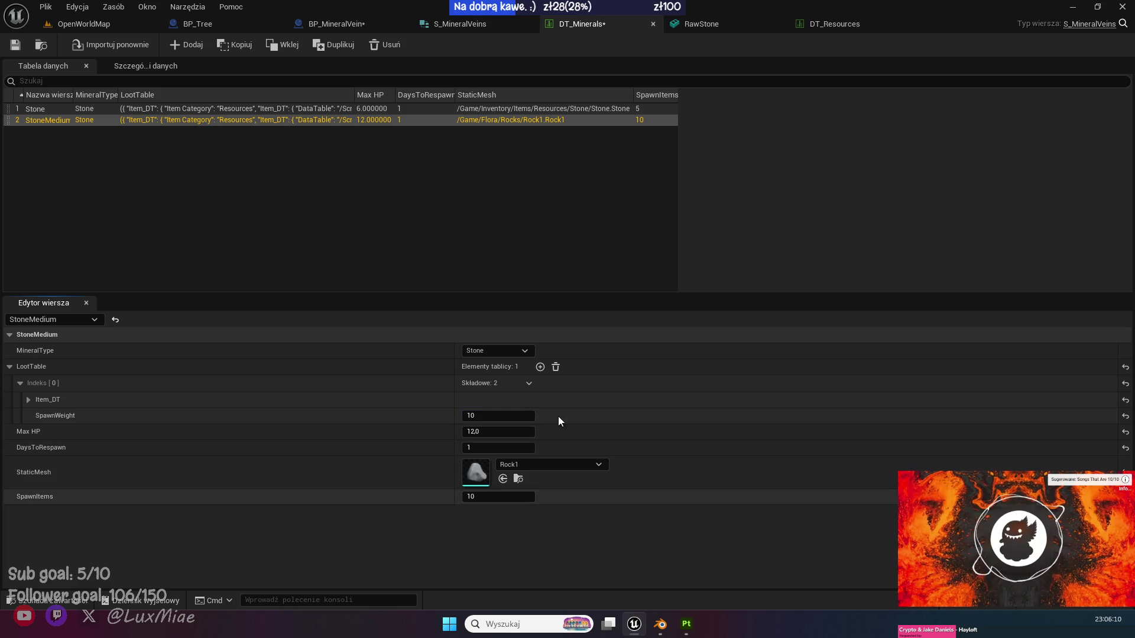
Add a second loot entry with category Resources and data table DT_Resources.
{"action": "left_click", "coordinate": [540, 367]}
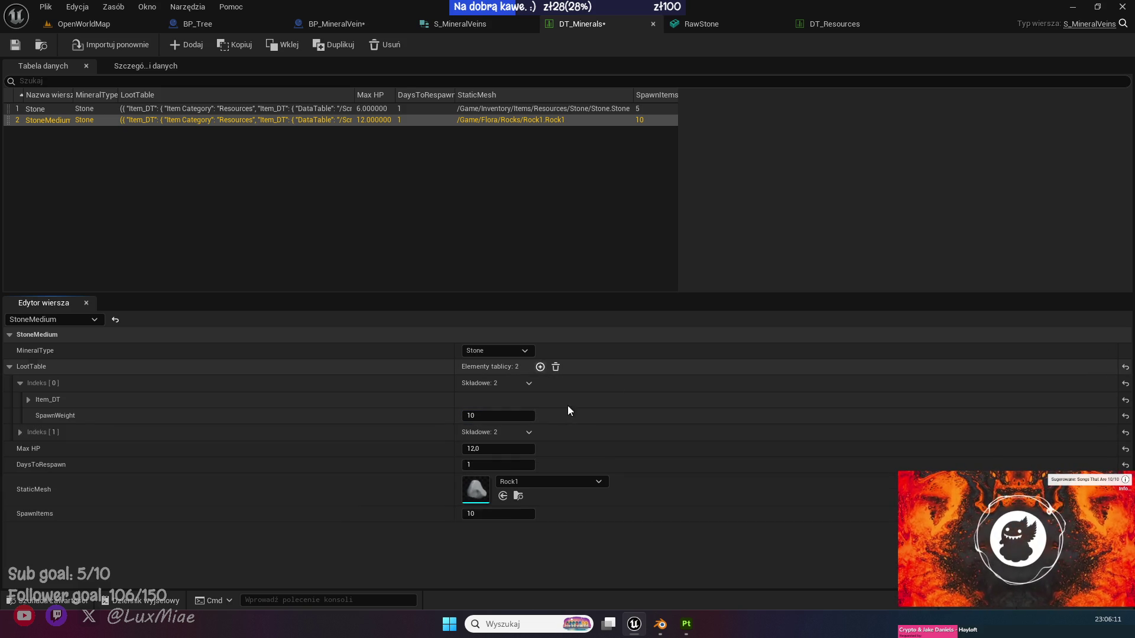
{"action": "left_click", "coordinate": [20, 432]}
{"action": "left_click", "coordinate": [29, 449]}
{"action": "left_click", "coordinate": [494, 465]}
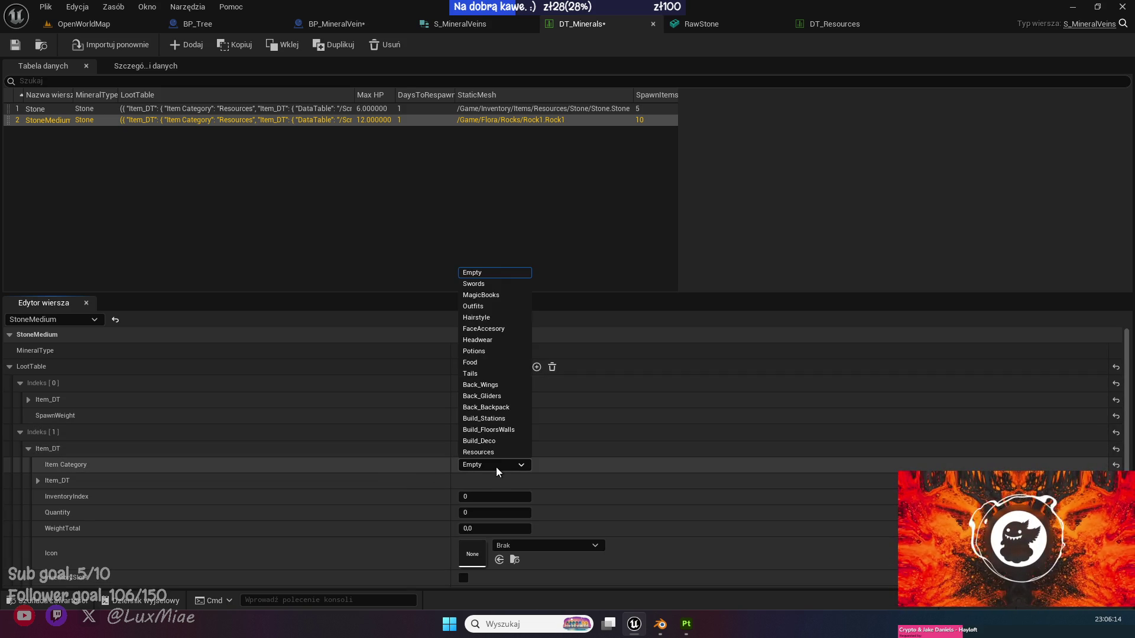
{"action": "left_click", "coordinate": [493, 452]}
{"action": "left_click", "coordinate": [37, 480]}
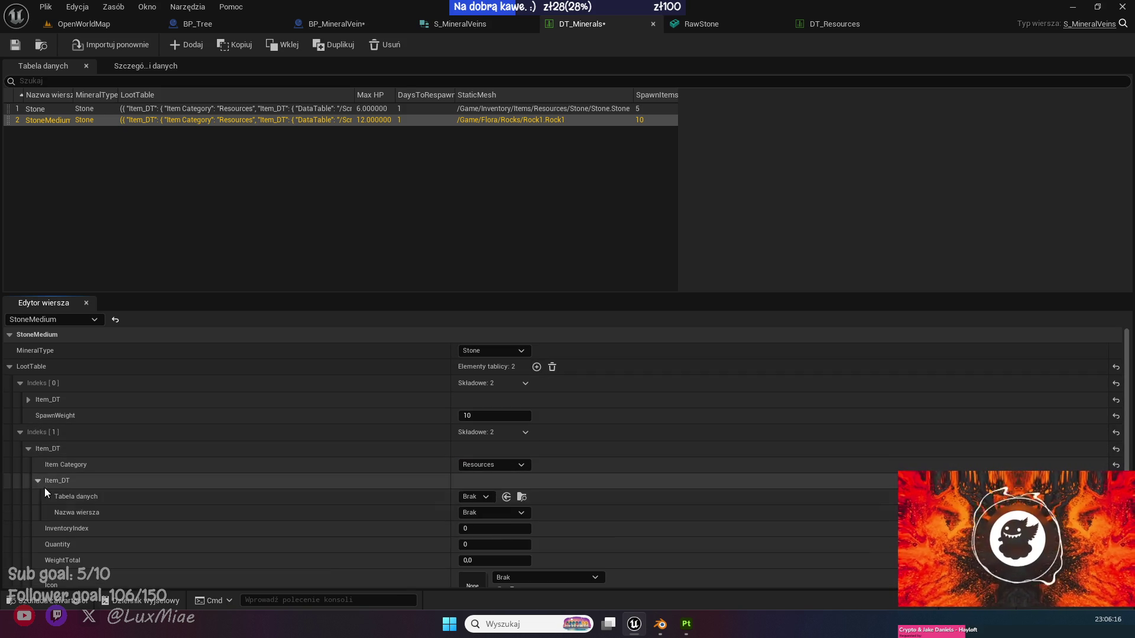
{"action": "left_click", "coordinate": [488, 496]}
{"action": "type", "text": "res"}
{"action": "left_click", "coordinate": [549, 374]}
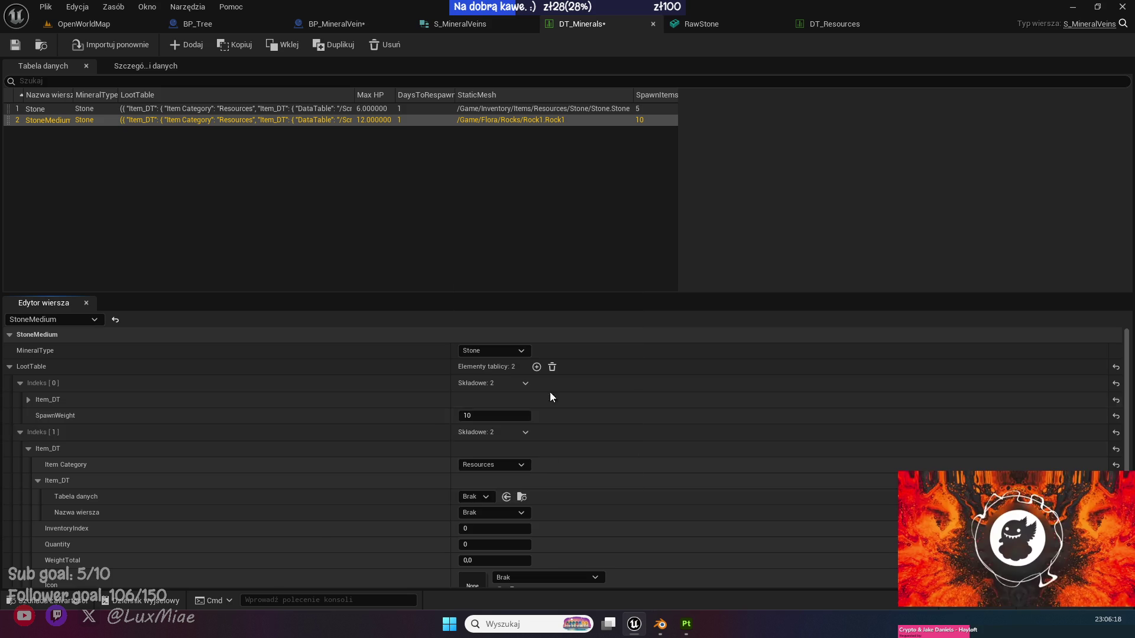
Set the second entry's row to Coal with spawn weight 2, and save DT_Minerals.
{"action": "left_click", "coordinate": [492, 512]}
{"action": "left_click", "coordinate": [487, 499]}
{"action": "left_click", "coordinate": [512, 511]}
{"action": "left_click", "coordinate": [479, 411]}
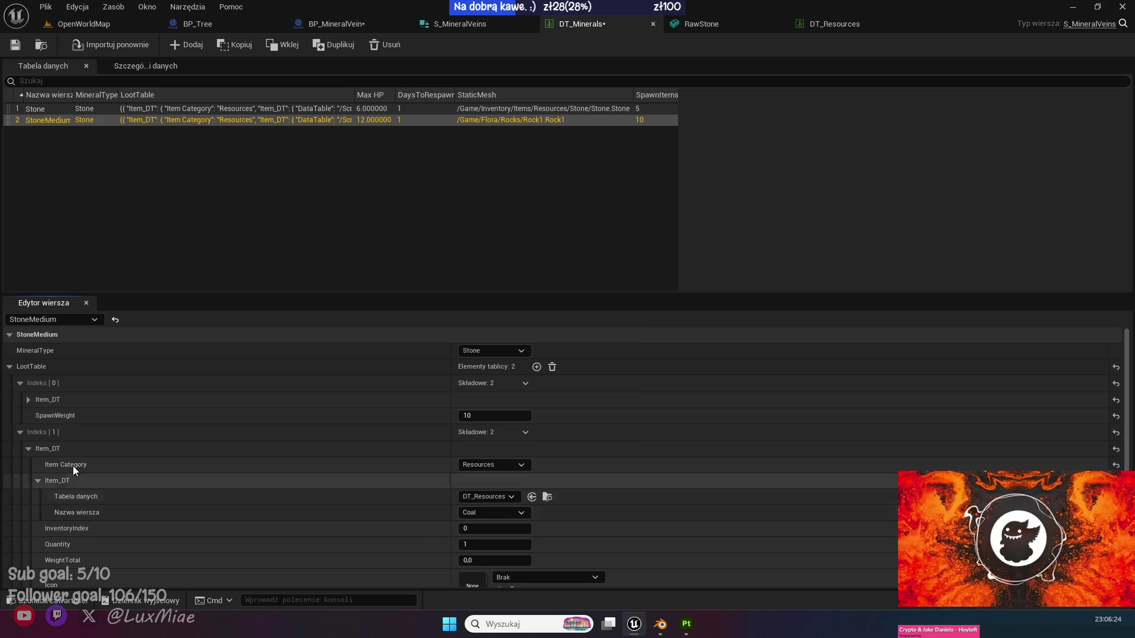
{"action": "left_click", "coordinate": [29, 448]}
{"action": "left_click", "coordinate": [497, 465]}
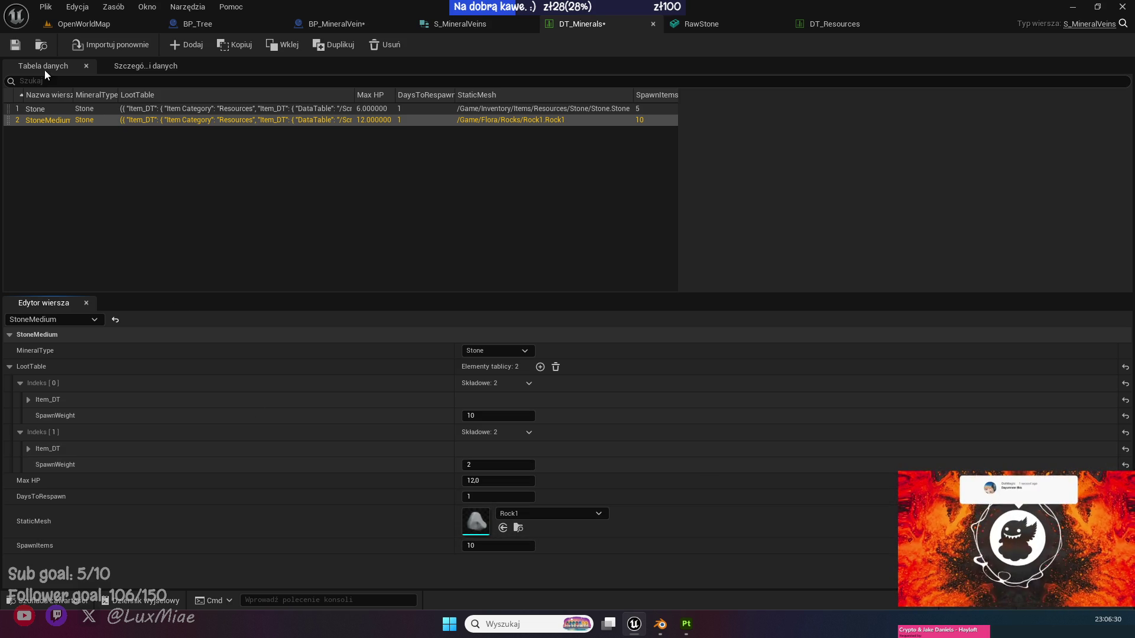
{"action": "left_click", "coordinate": [19, 47]}
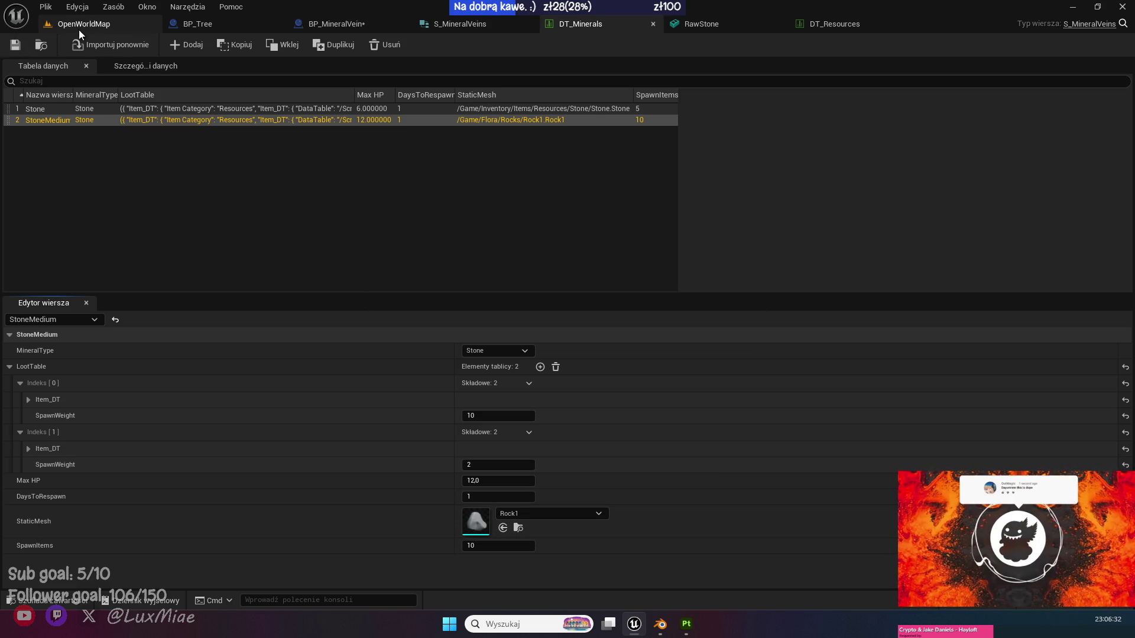
Duplicate BP_MineralVein3 in OpenWorldMap as BP_MineralVein5 and move the copy beside the rocks.
{"action": "left_click", "coordinate": [76, 28]}
{"action": "left_click", "coordinate": [408, 364]}
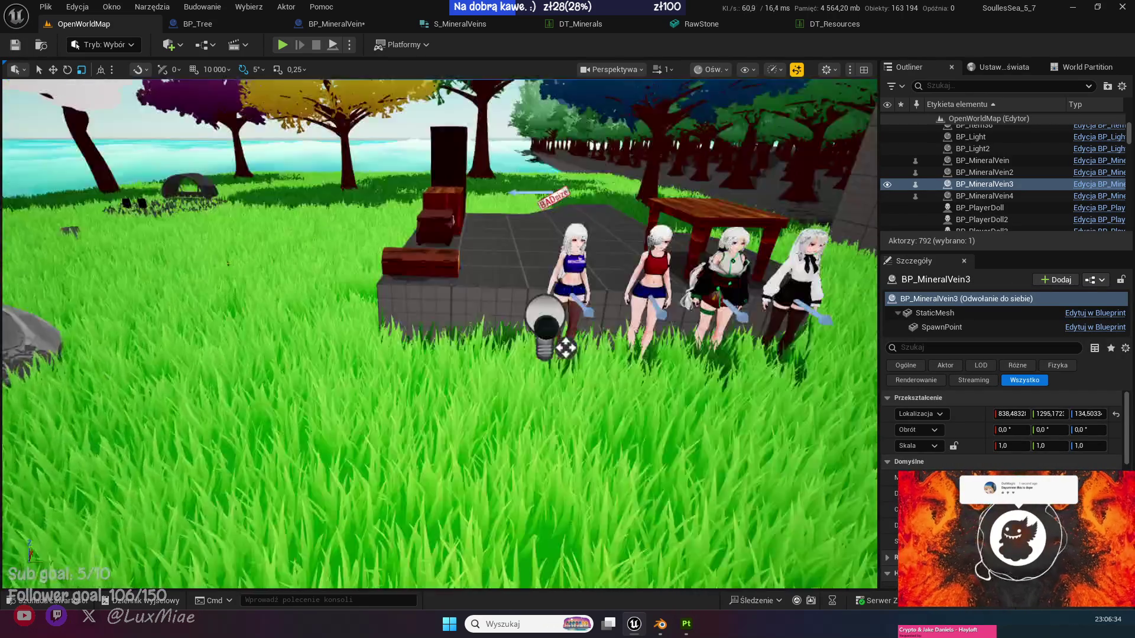
{"action": "scroll", "coordinate": [477, 420], "scroll_direction": "down", "scroll_amount": 5}
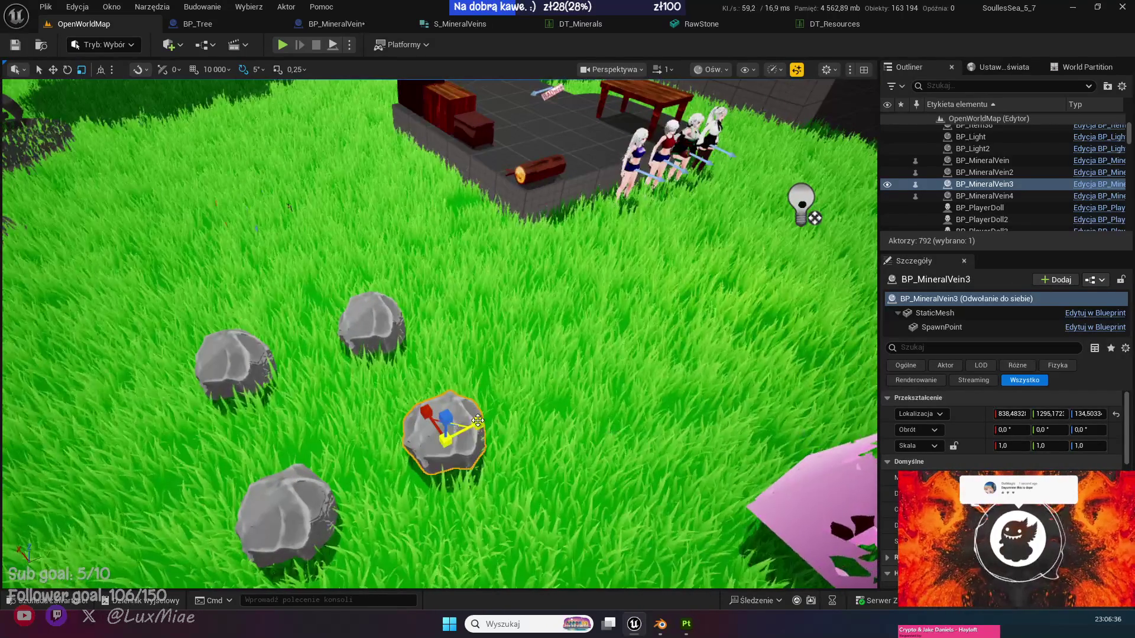
{"action": "key", "text": "ctrl+d"}
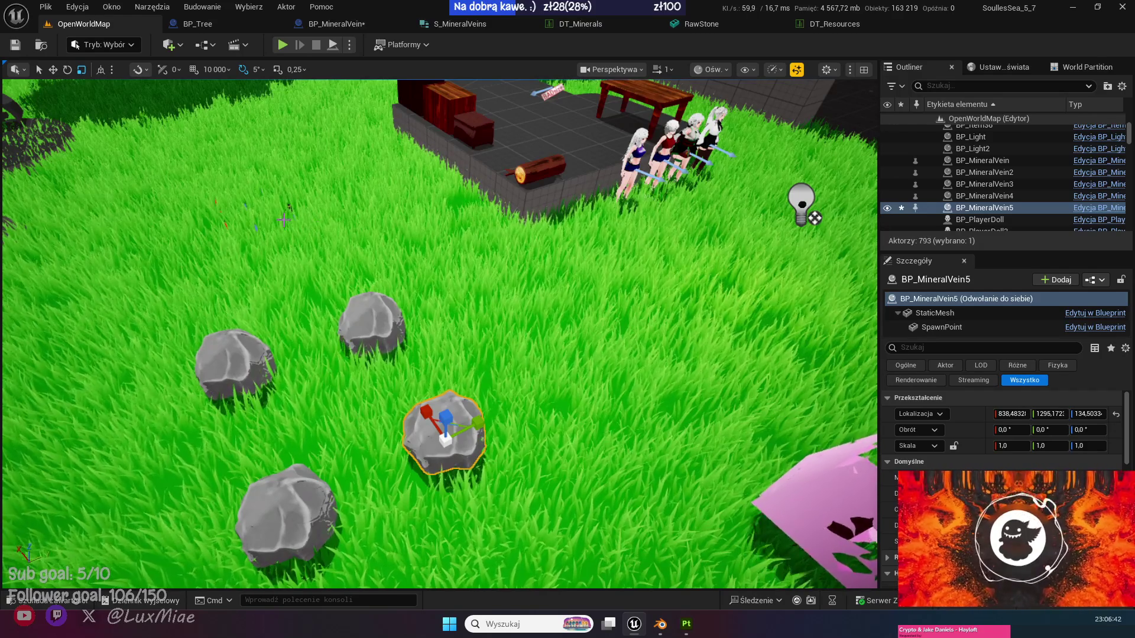
{"action": "key", "text": "w"}
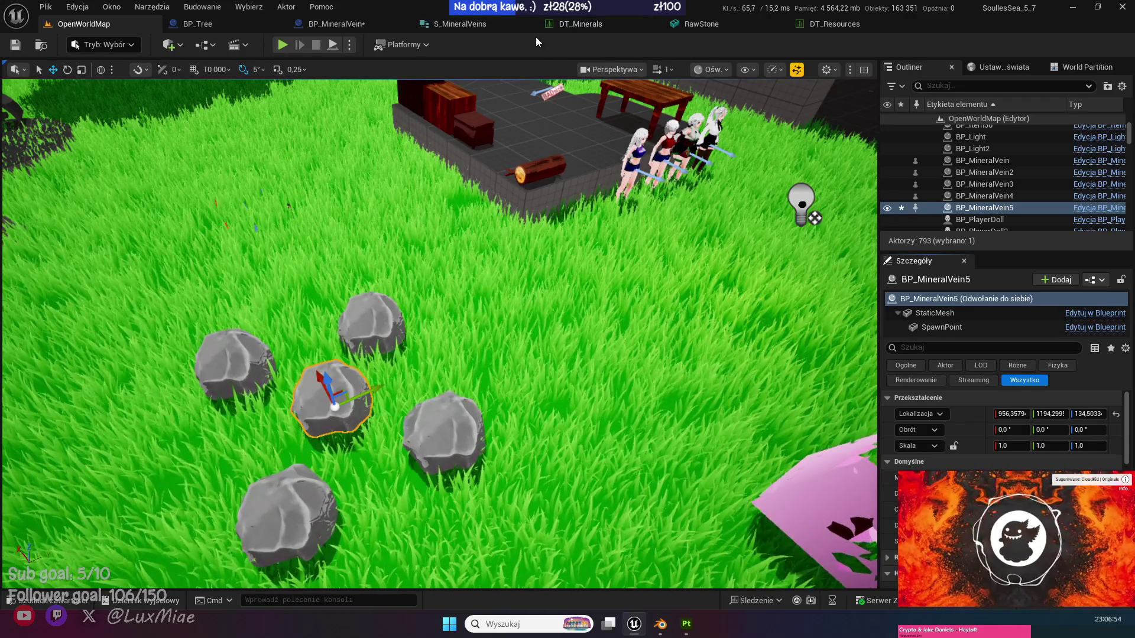
{"action": "left_click", "coordinate": [835, 25]}
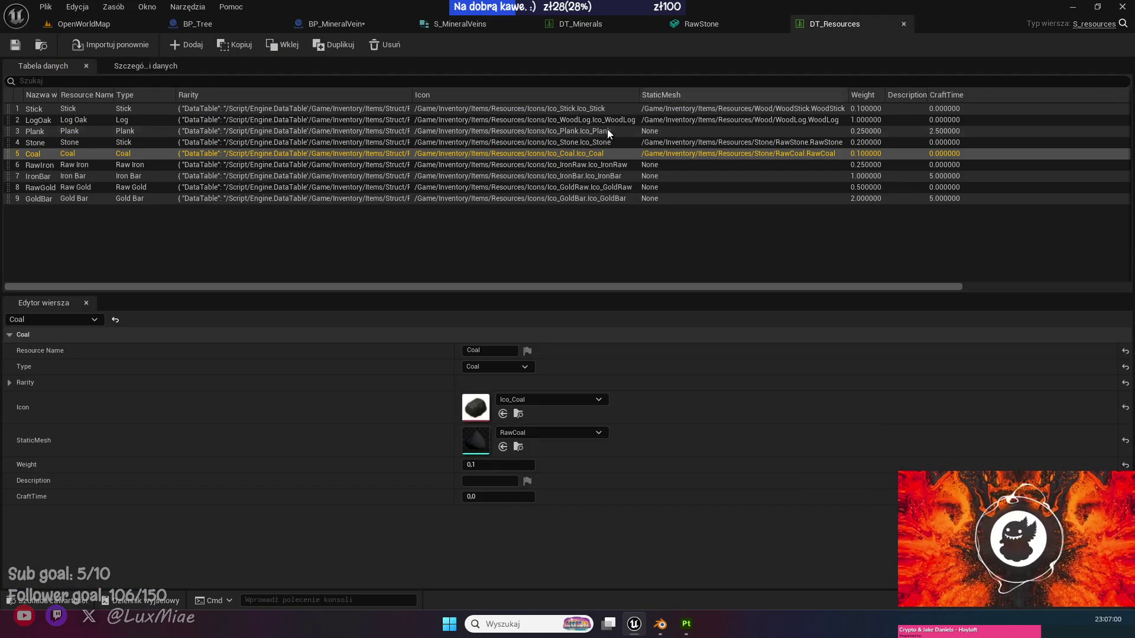
Review the DT_Minerals table, then bring up the BP_MineralVein blueprint graph.
{"action": "left_click", "coordinate": [590, 24]}
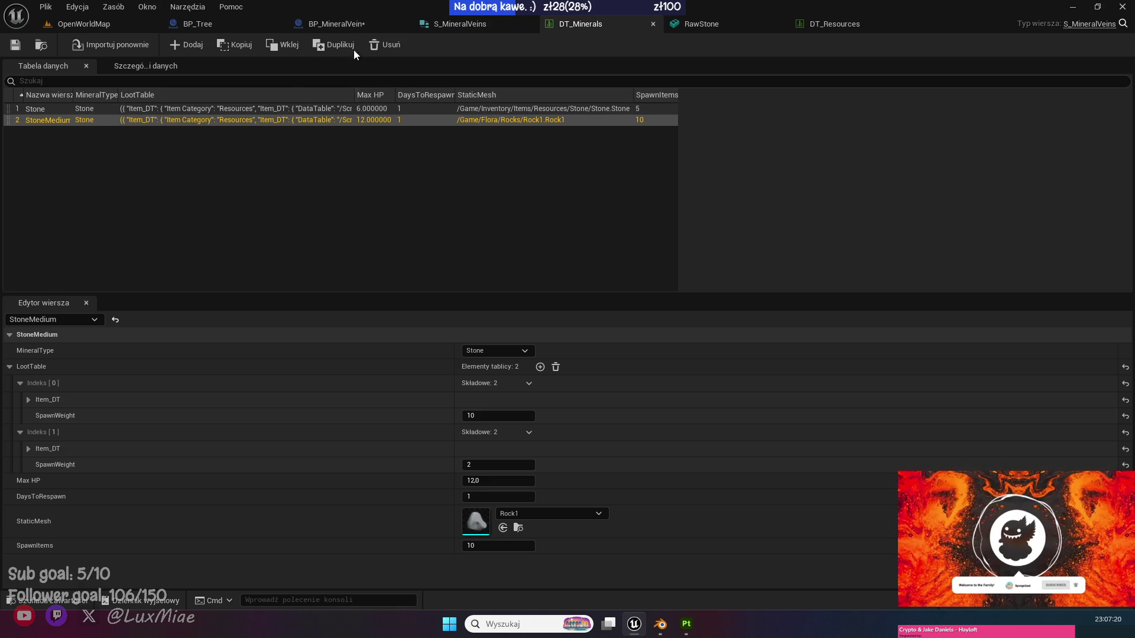
{"action": "left_click", "coordinate": [335, 30]}
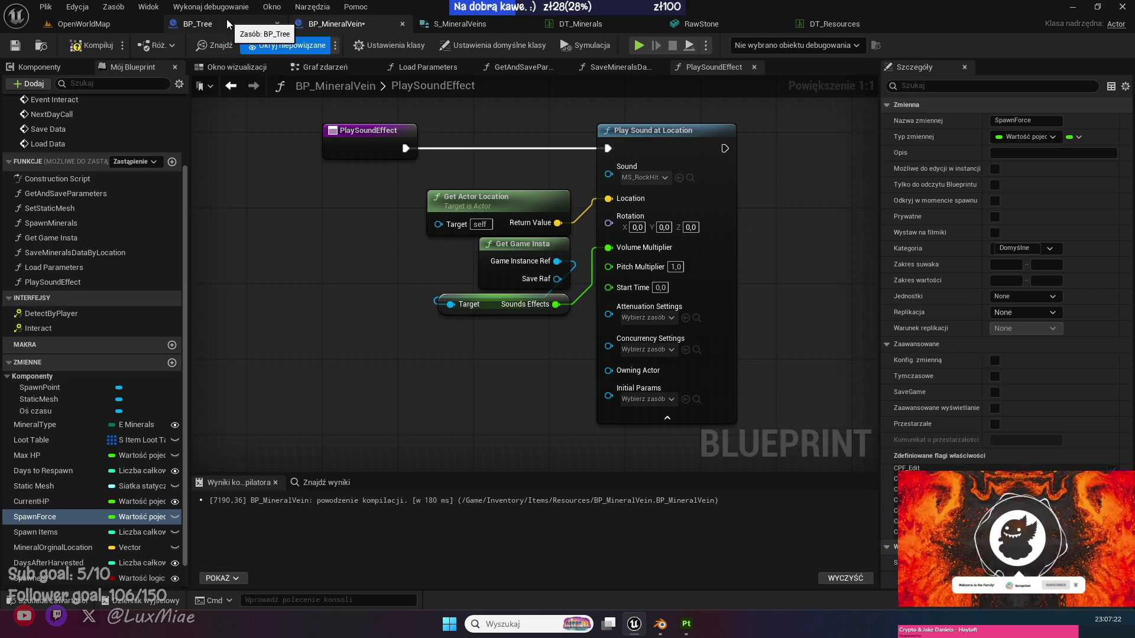
Compile BP_MineralVein and inspect the erroring row lookup and Switch on E_Minerals nodes.
{"action": "left_click", "coordinate": [93, 53]}
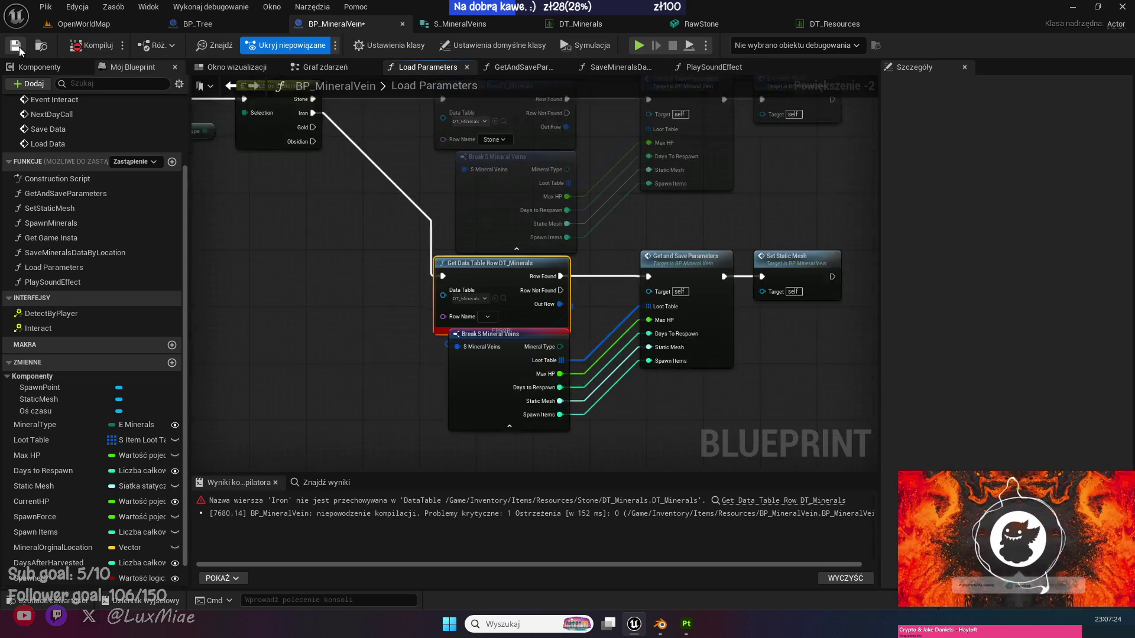
{"action": "mouse_move", "coordinate": [401, 286]}
{"action": "left_mouse_down"}
{"action": "mouse_move", "coordinate": [373, 294]}
{"action": "mouse_move", "coordinate": [372, 274]}
{"action": "mouse_move", "coordinate": [449, 363]}
{"action": "left_mouse_up"}
{"action": "left_click", "coordinate": [445, 353]}
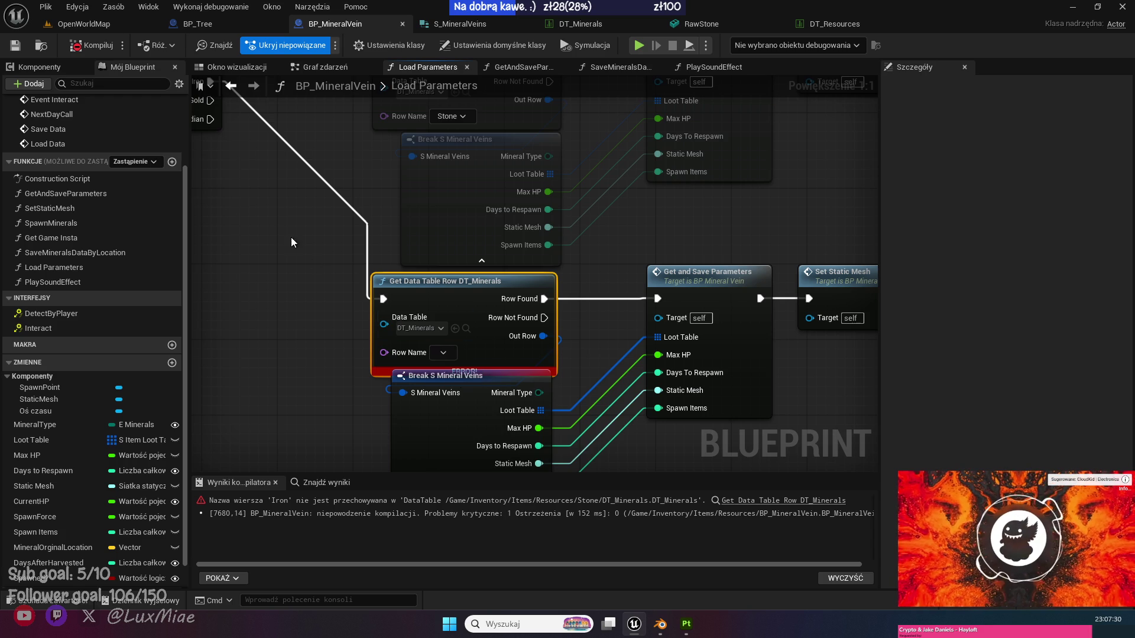
{"action": "left_click_drag", "start_coordinate": [228, 439], "coordinate": [481, 429]}
Browse to the Resources/Stone folder and open the DT_Minerals data table.
{"action": "left_click", "coordinate": [35, 601]}
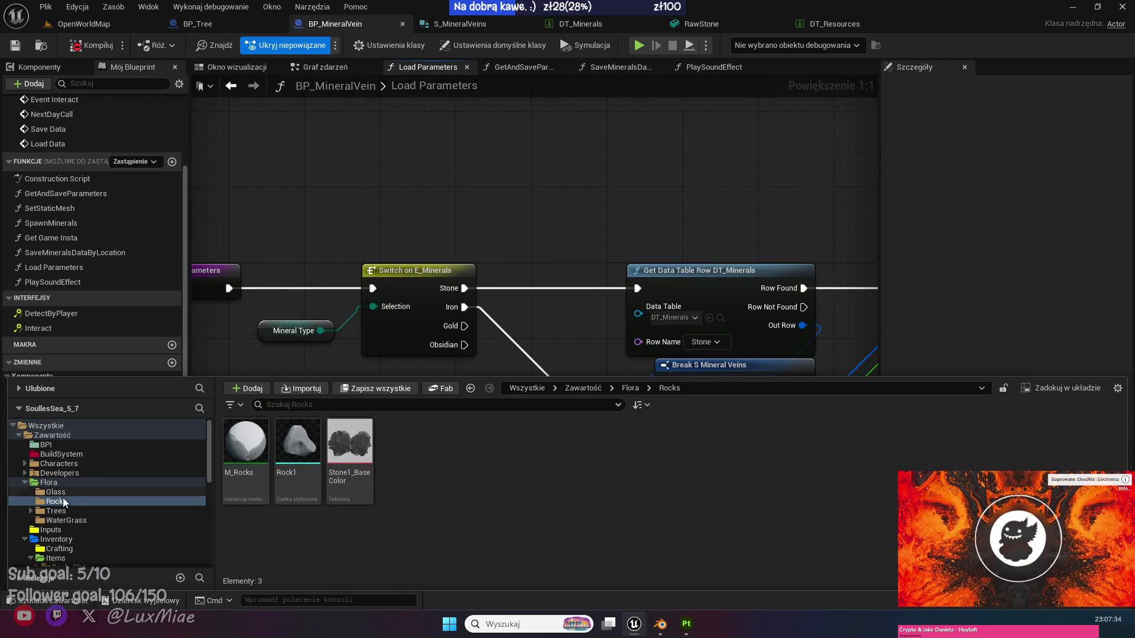
{"action": "scroll", "coordinate": [120, 539], "scroll_direction": "down", "scroll_amount": 3}
{"action": "scroll", "coordinate": [120, 539], "scroll_direction": "down", "scroll_amount": 2}
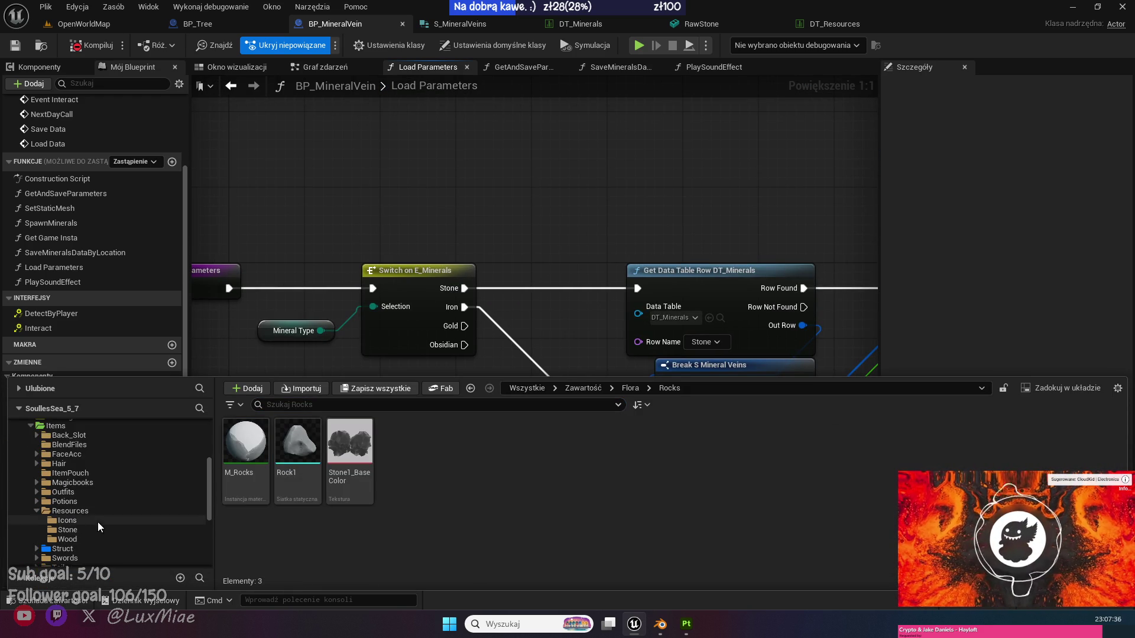
{"action": "double_click", "coordinate": [69, 511]}
{"action": "left_click", "coordinate": [362, 535]}
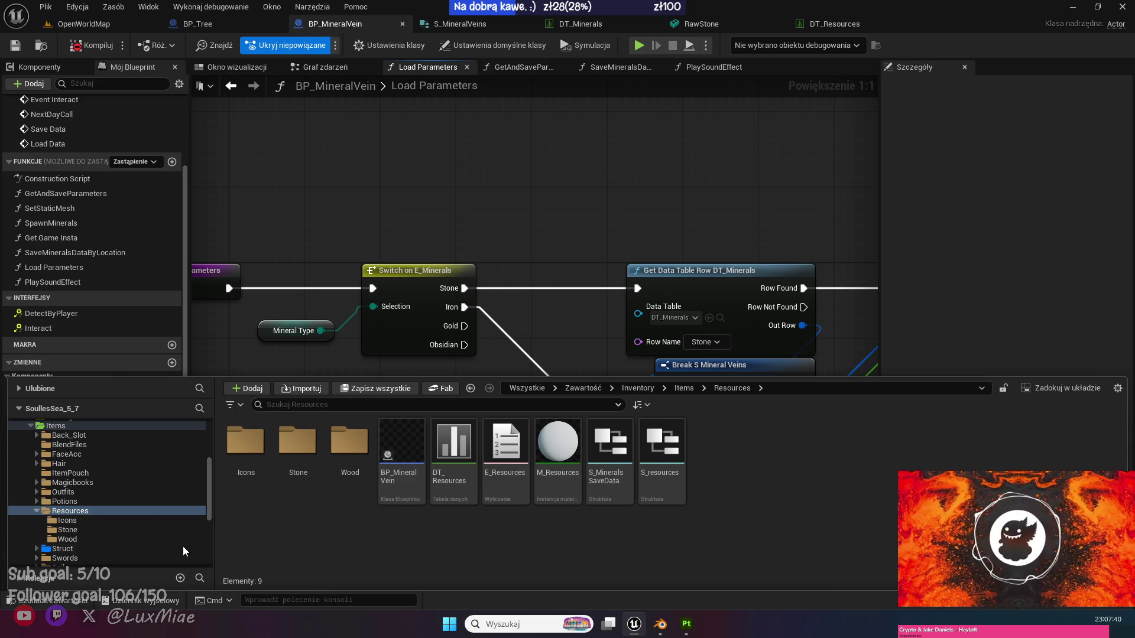
{"action": "left_click", "coordinate": [68, 529]}
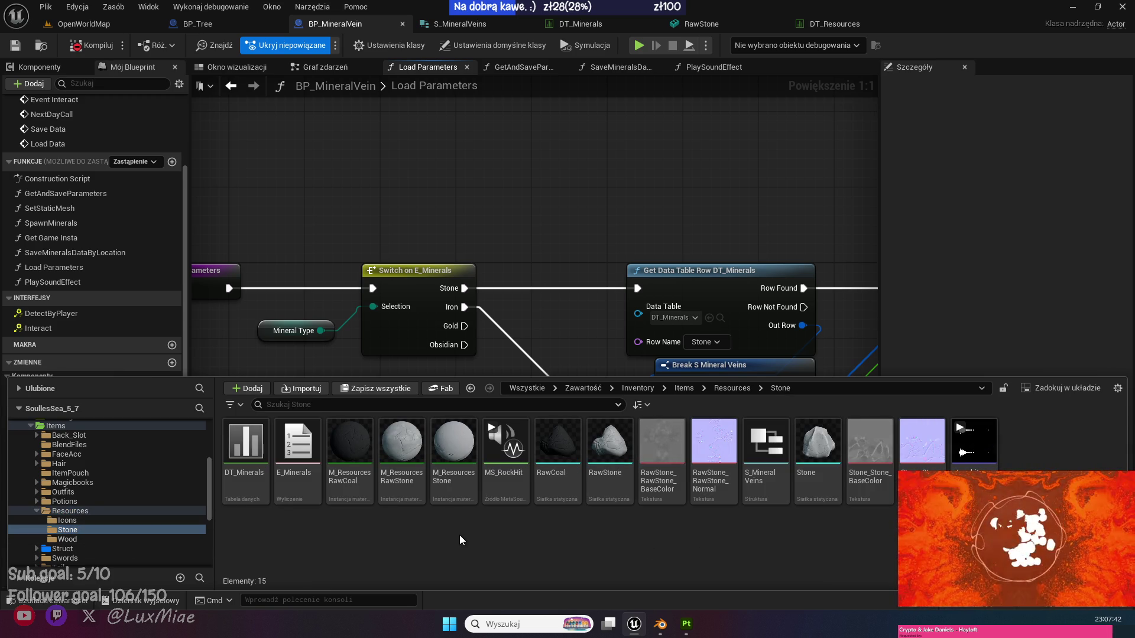
{"action": "double_click", "coordinate": [245, 443]}
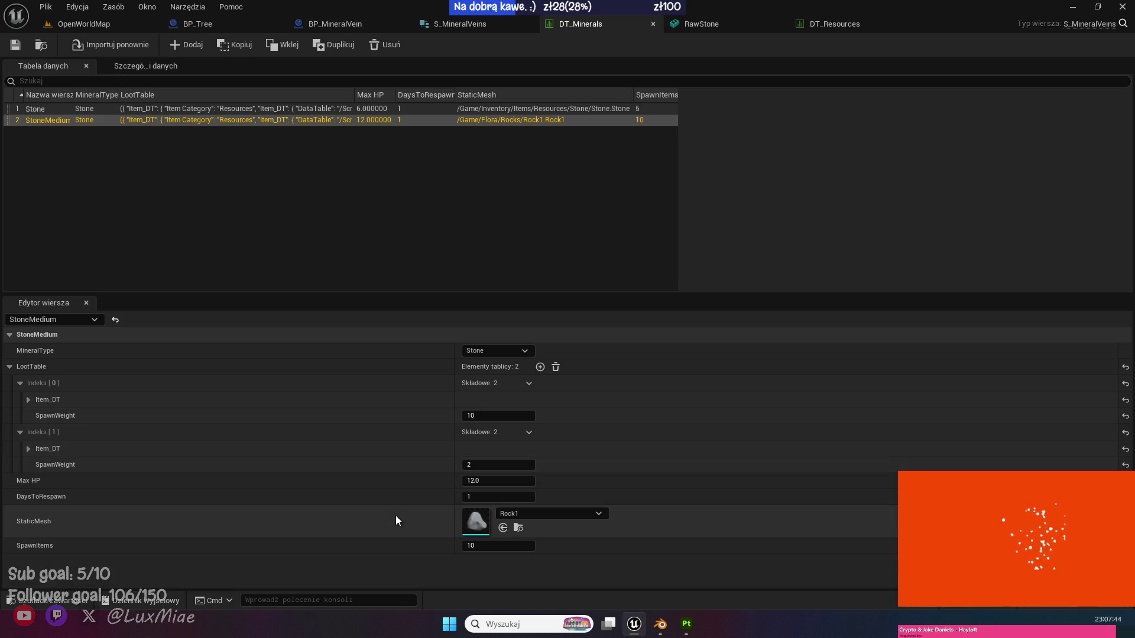
{"action": "left_click", "coordinate": [41, 601]}
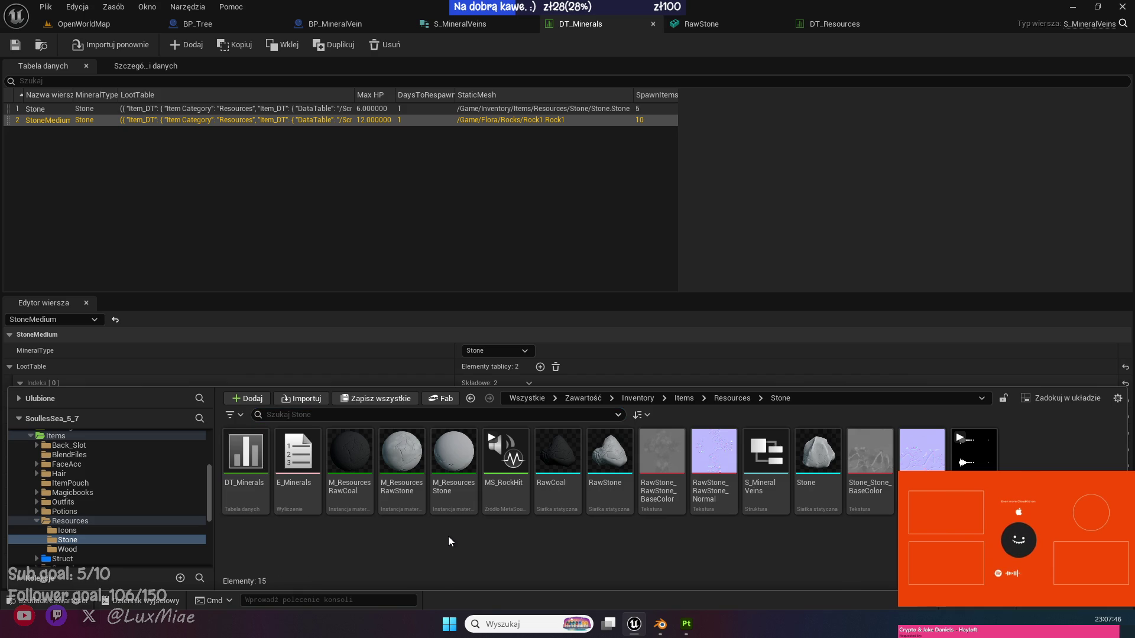
Add an enumerator named Stone Medium to E_Minerals, move it below Stone, and save.
{"action": "double_click", "coordinate": [299, 454]}
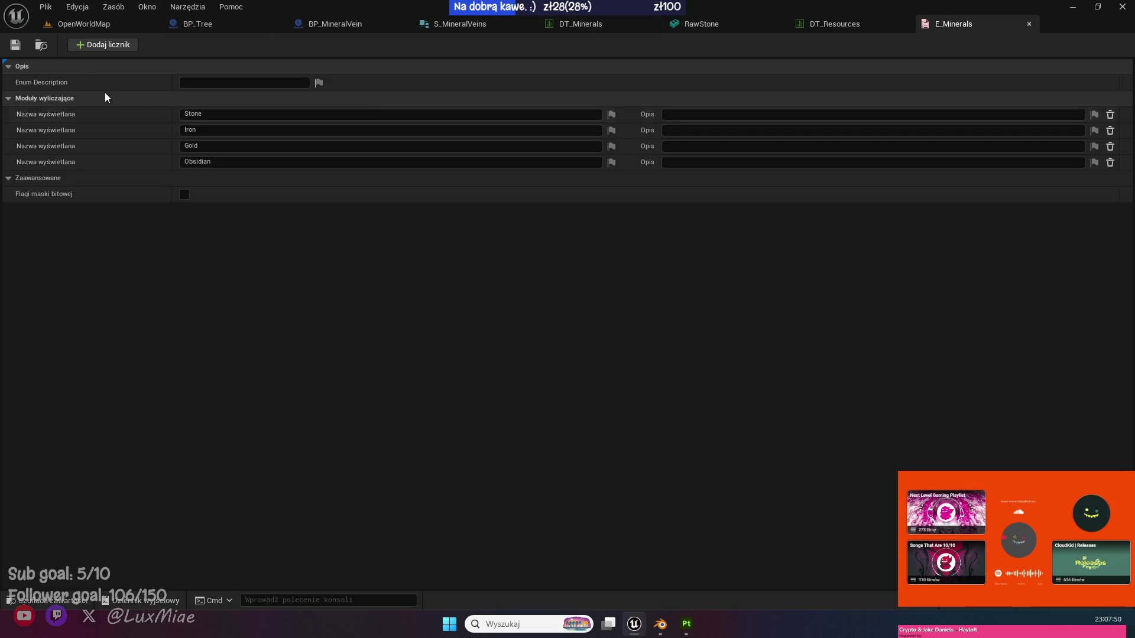
{"action": "left_click", "coordinate": [82, 44]}
{"action": "left_click_drag", "start_coordinate": [253, 176], "coordinate": [175, 177]}
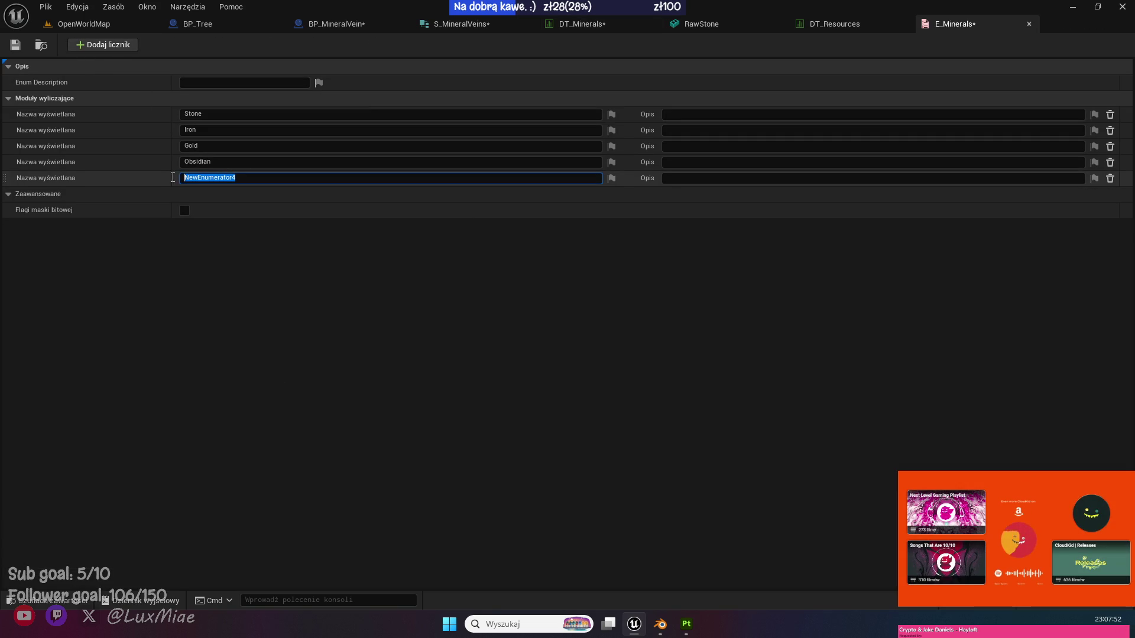
{"action": "key", "text": "BackSpace"}
{"action": "type", "text": "e Medium"}
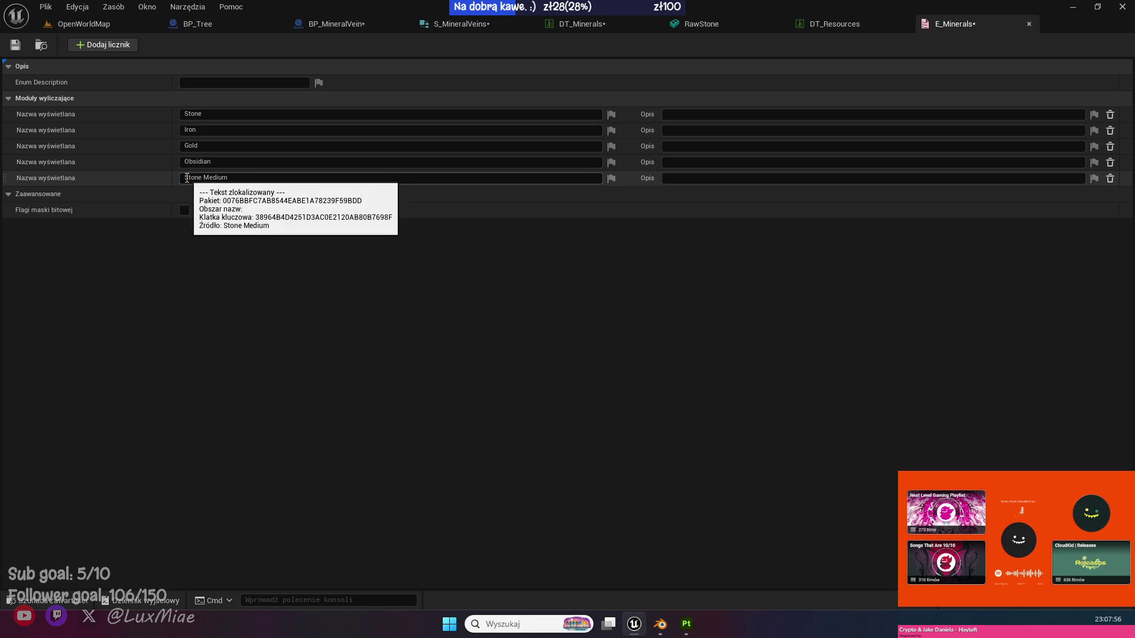
{"action": "key", "text": "Return"}
{"action": "left_click_drag", "start_coordinate": [9, 184], "coordinate": [9, 131]}
{"action": "left_click", "coordinate": [16, 45]}
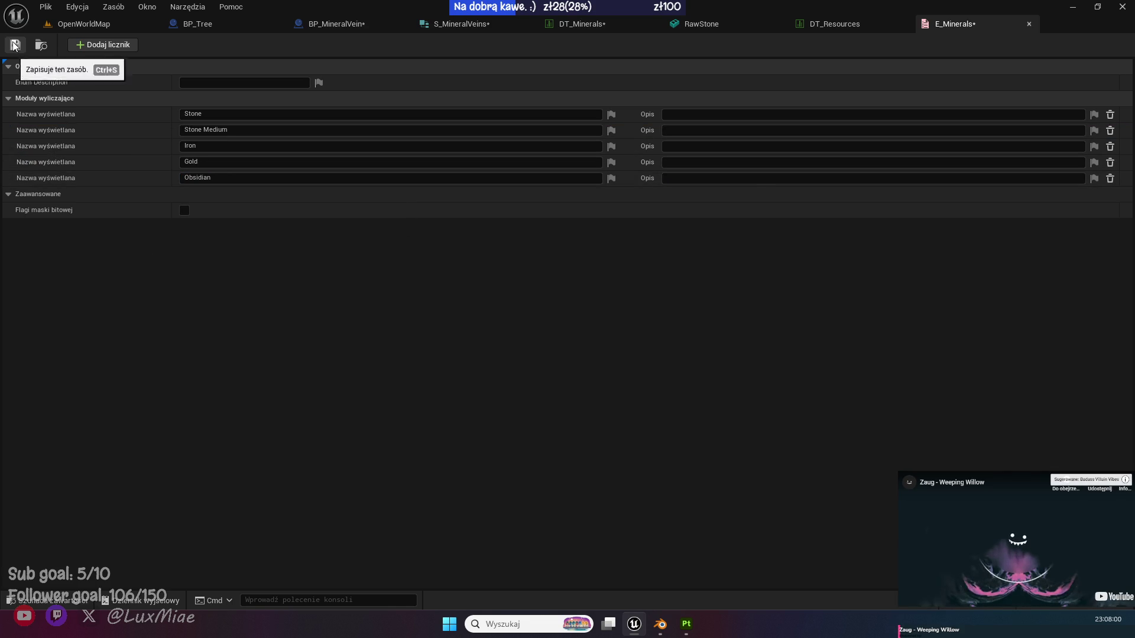
{"action": "left_click", "coordinate": [516, 25]}
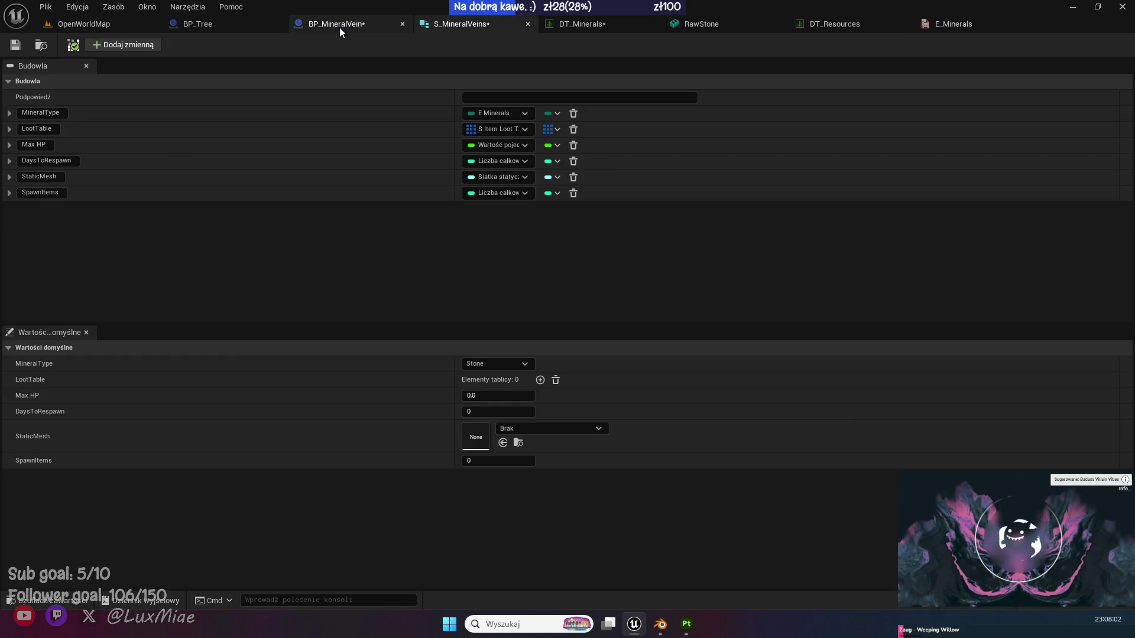
Wire the Switch's Stone Medium pin to the second row lookup, with Row Name StoneMedium.
{"action": "left_click", "coordinate": [339, 26]}
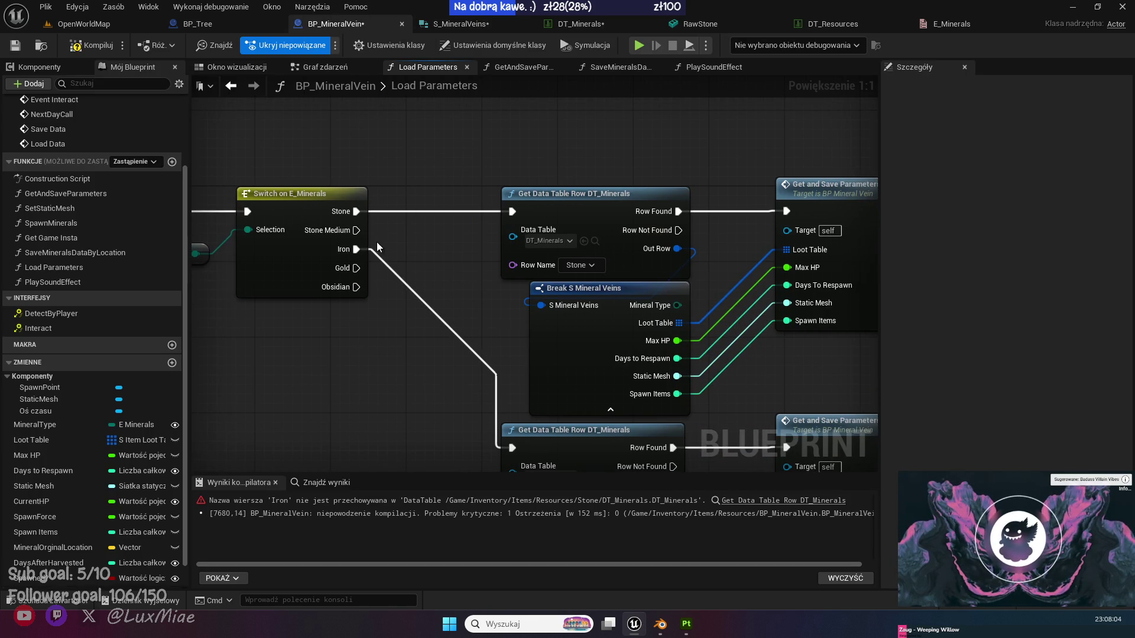
{"action": "left_click_drag", "start_coordinate": [358, 246], "coordinate": [358, 228]}
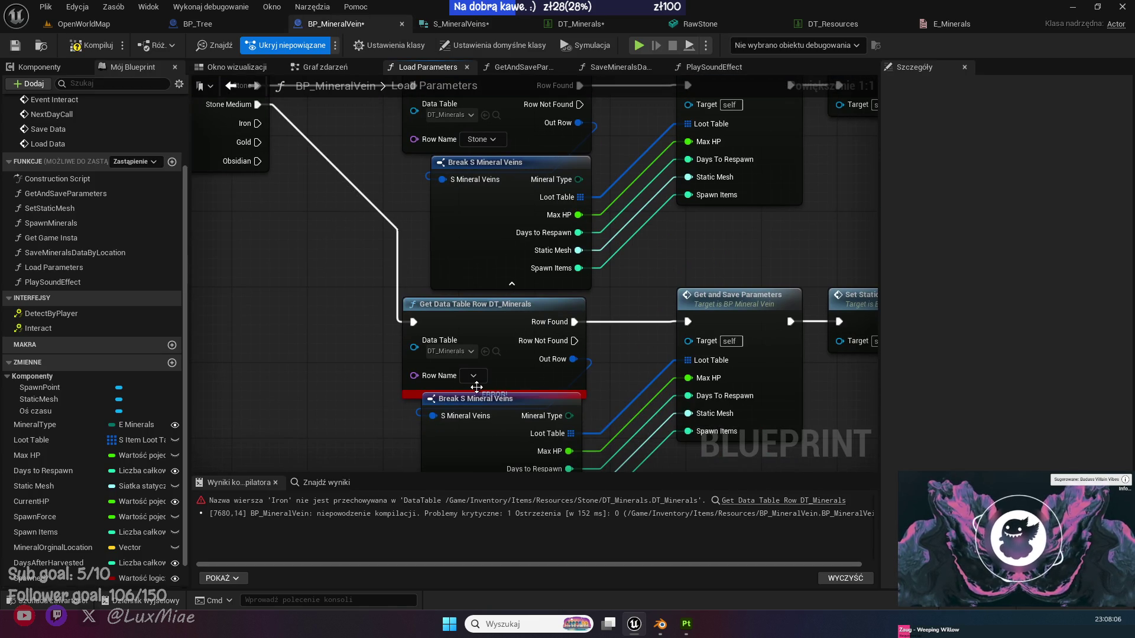
{"action": "left_click", "coordinate": [474, 375]}
{"action": "left_click", "coordinate": [452, 387]}
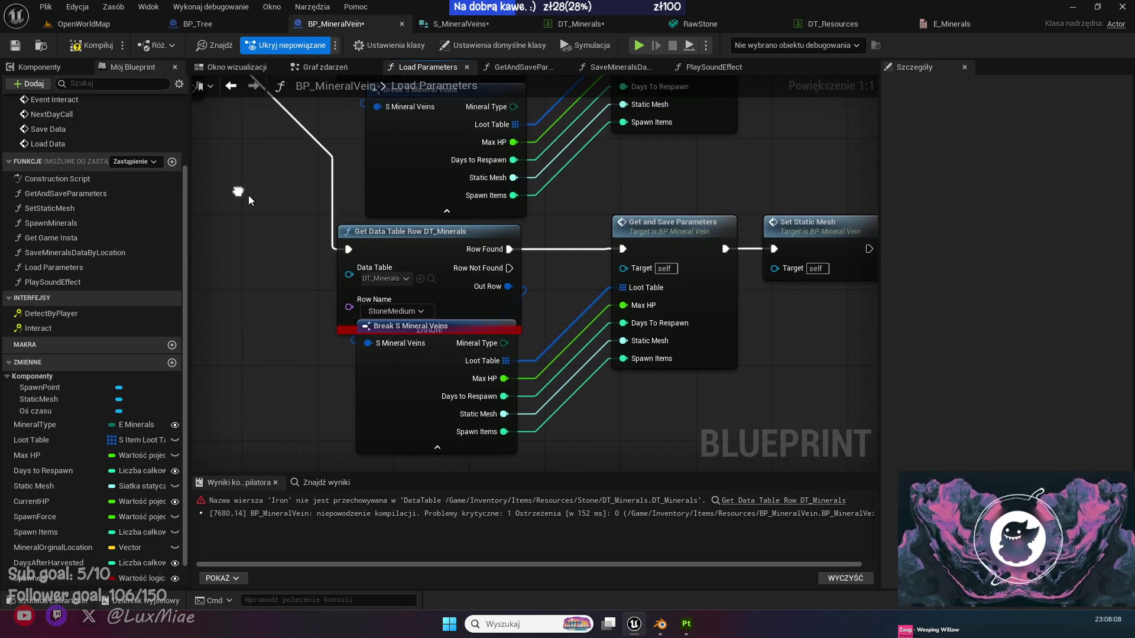
Refresh the row lookup and break nodes, then compile BP_MineralVein without errors.
{"action": "right_click", "coordinate": [444, 284]}
{"action": "left_click", "coordinate": [482, 367]}
{"action": "right_click", "coordinate": [416, 437]}
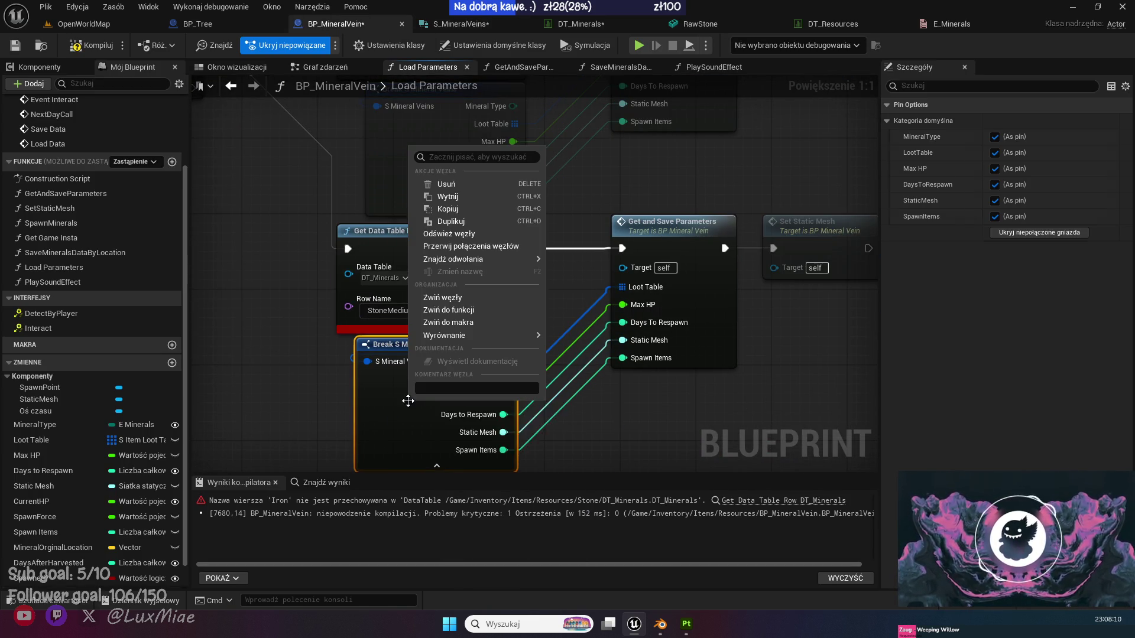
{"action": "left_click", "coordinate": [473, 228]}
{"action": "right_click", "coordinate": [455, 304]}
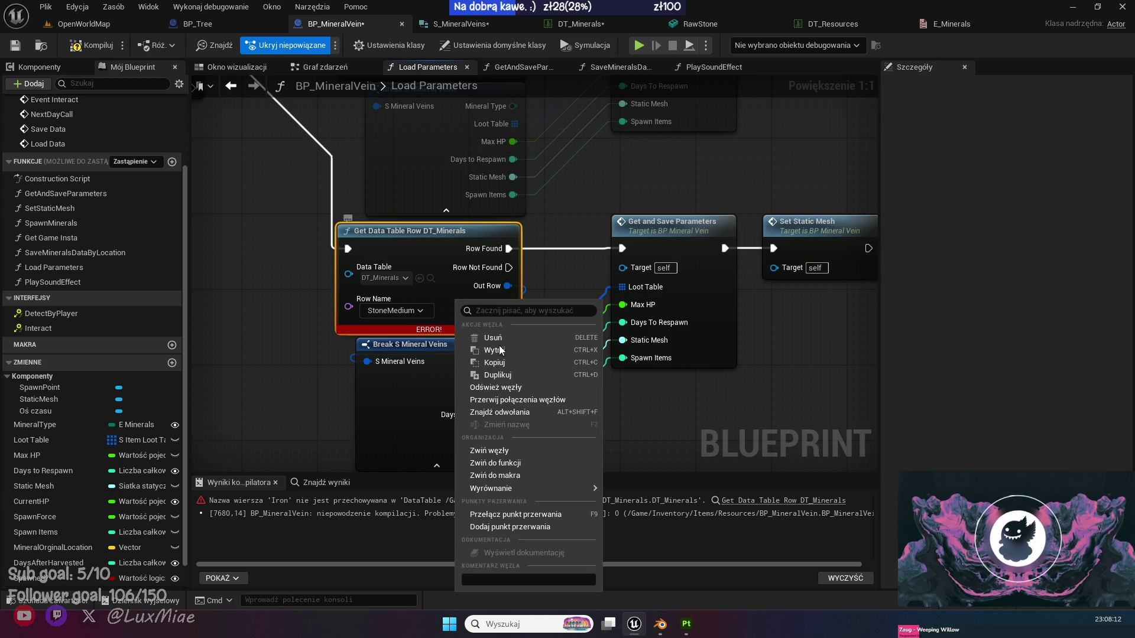
{"action": "left_click", "coordinate": [480, 384]}
{"action": "left_click", "coordinate": [88, 48]}
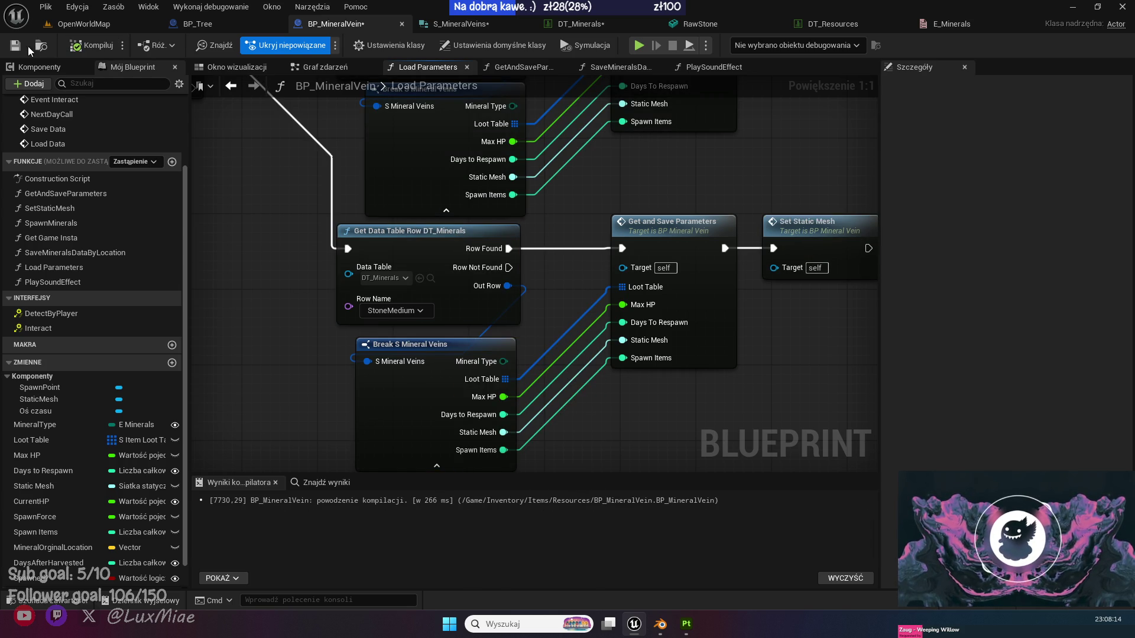
{"action": "scroll", "coordinate": [468, 263], "scroll_direction": "down", "scroll_amount": 4}
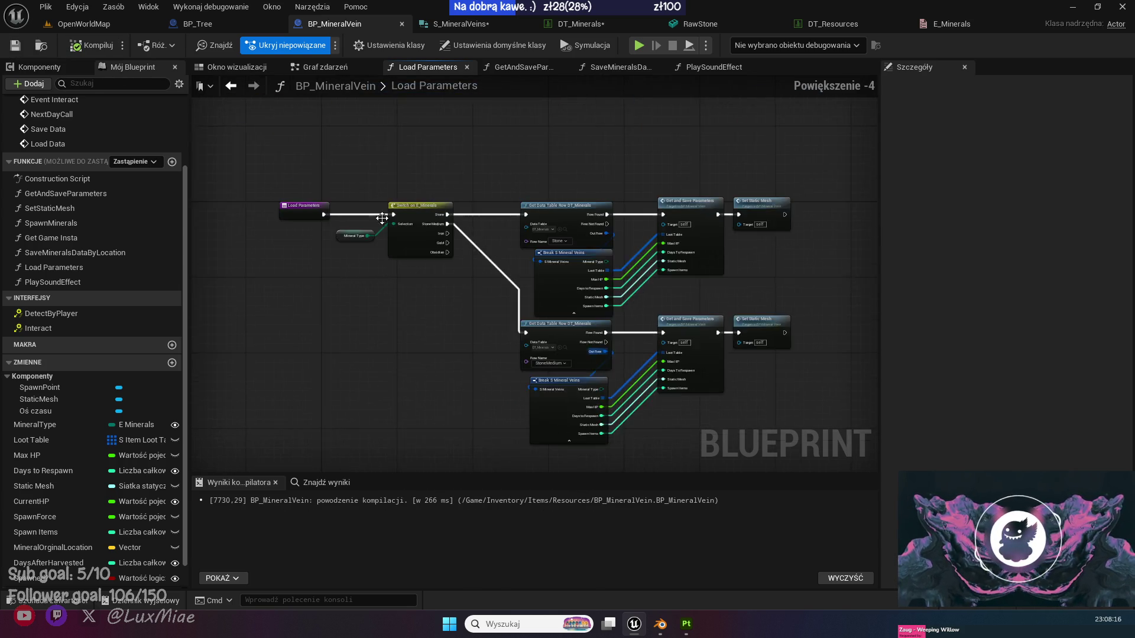
{"action": "scroll", "coordinate": [349, 257], "scroll_direction": "up", "scroll_amount": 4}
{"action": "left_click", "coordinate": [84, 23]}
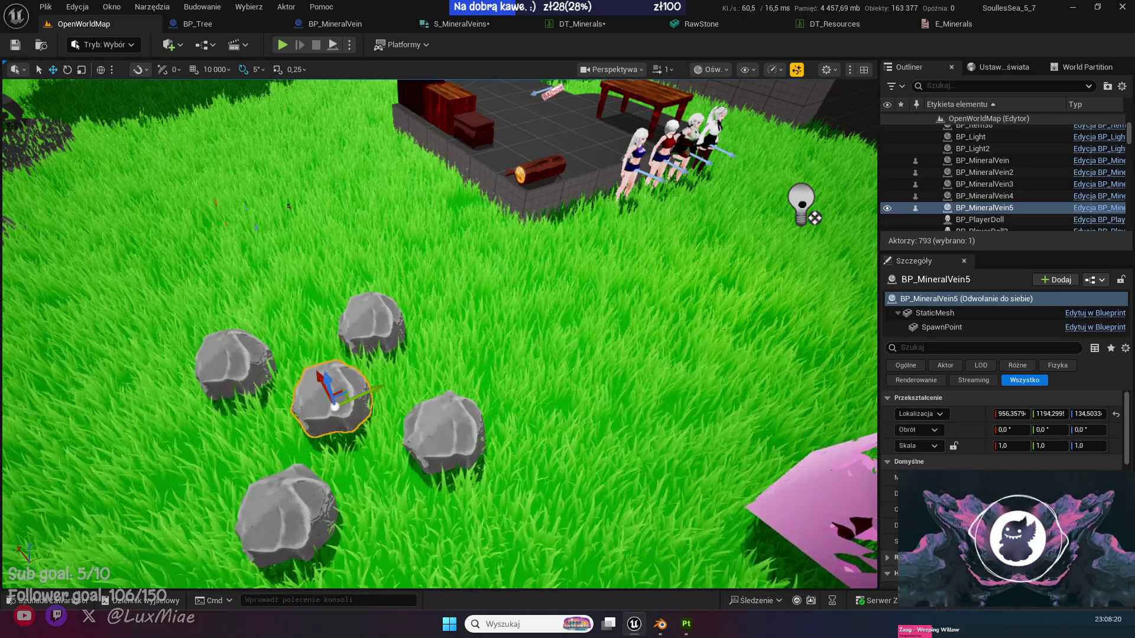
Focus the selected rock, save all modified assets with Ctrl+Shift+S, and start Play in Editor.
{"action": "key", "text": "f"}
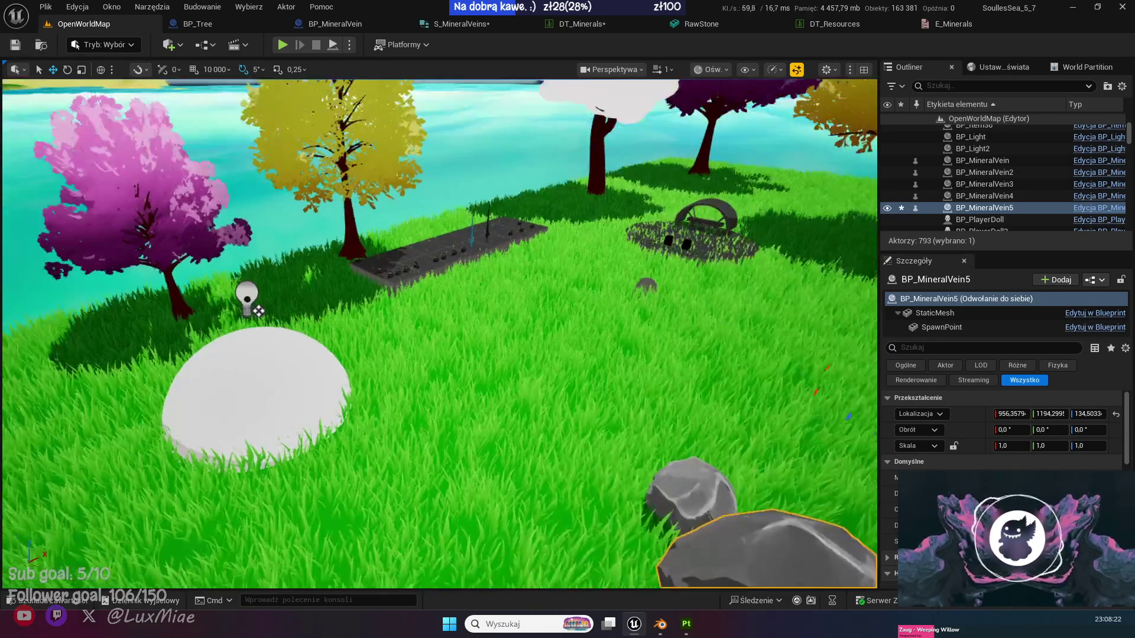
{"action": "mouse_move", "coordinate": [438, 331]}
{"action": "left_mouse_down"}
{"action": "mouse_move", "coordinate": [355, 331]}
{"action": "mouse_move", "coordinate": [355, 355]}
{"action": "left_mouse_up"}
{"action": "key", "text": "ctrl+shift+s"}
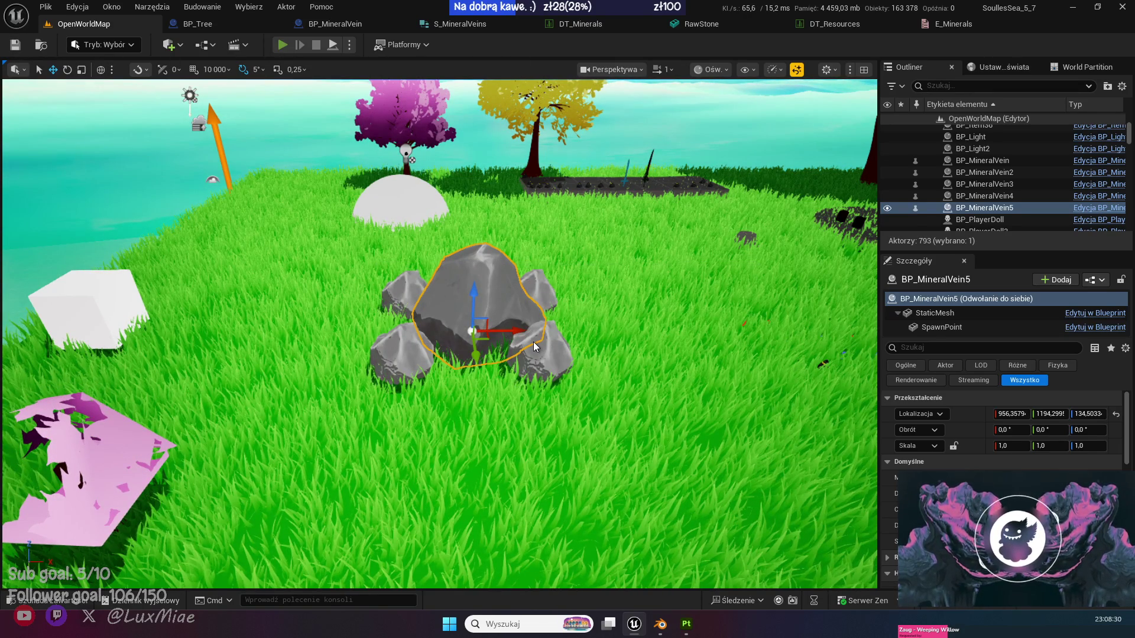
{"action": "key", "text": "alt+p"}
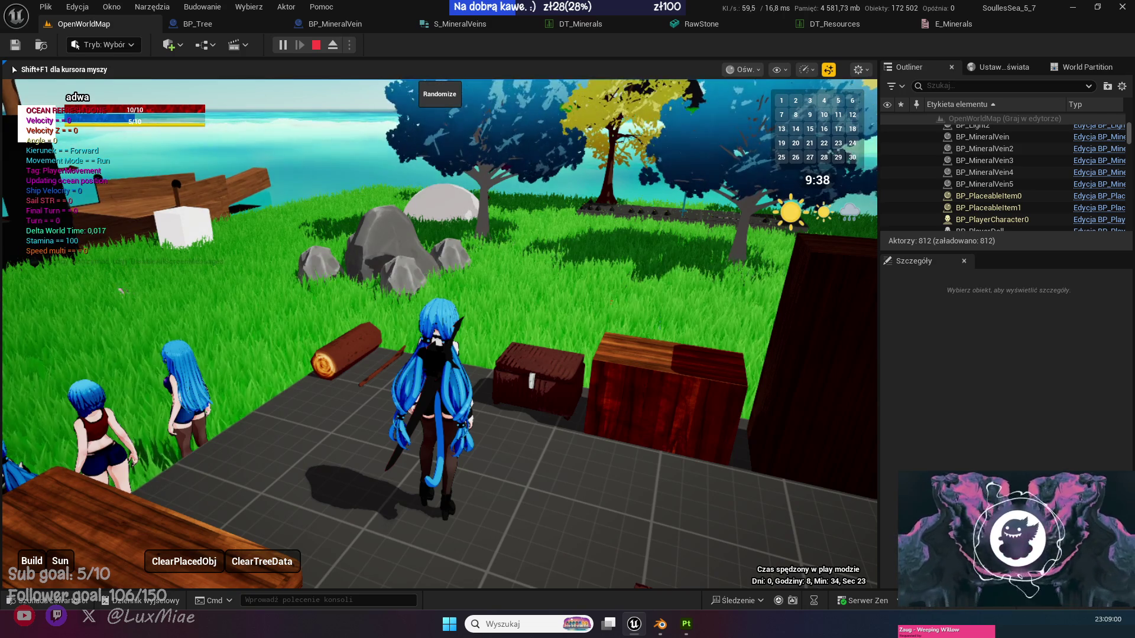
Run the character across the meadow to a rock and collect coal from it.
{"action": "key", "text": "w"}
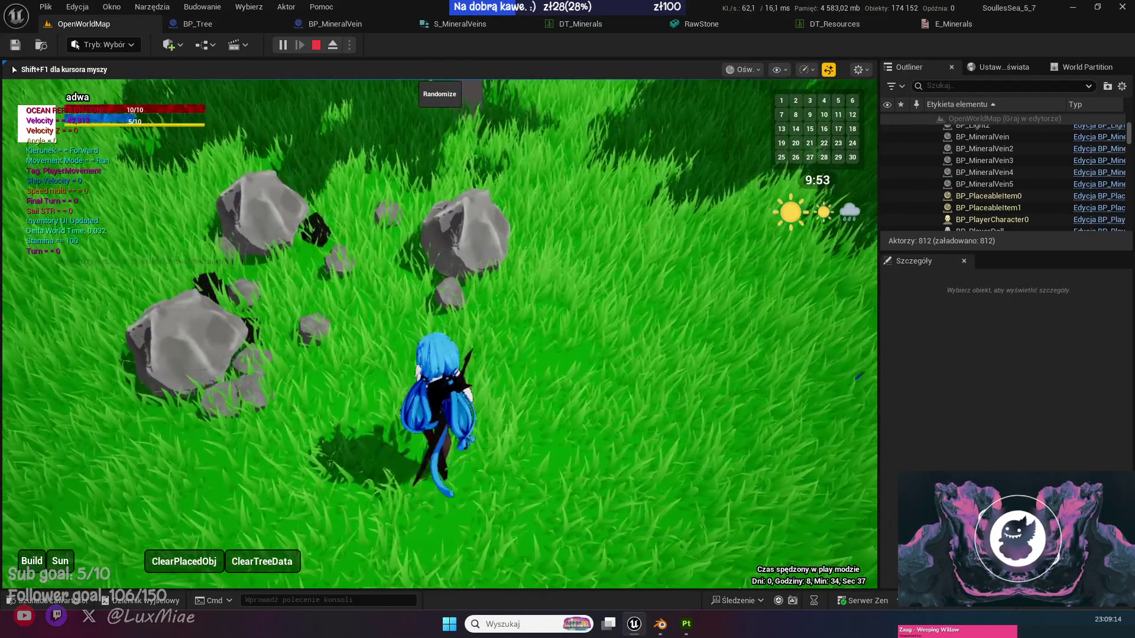
{"action": "key", "text": "w"}
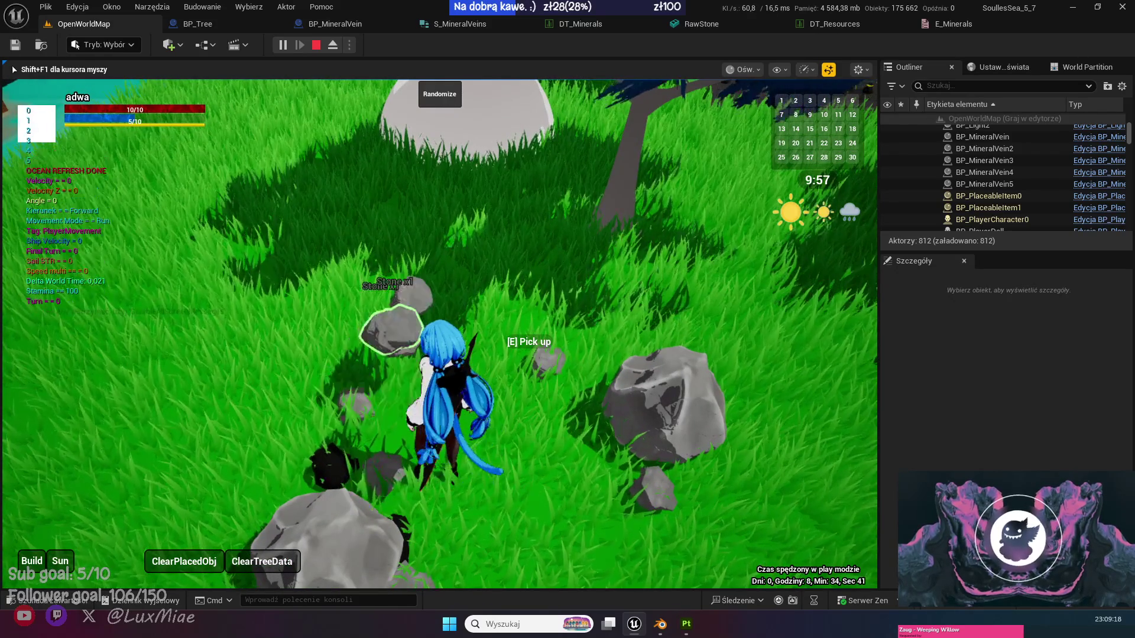
{"action": "key", "text": "w"}
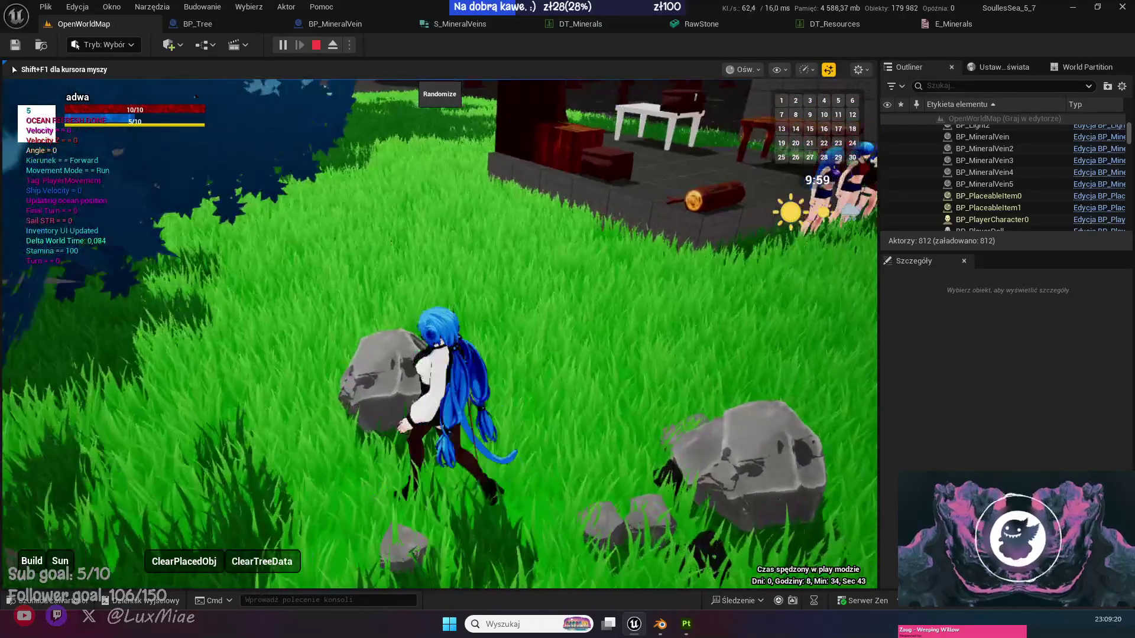
{"action": "key", "text": "s"}
{"action": "key", "text": "w"}
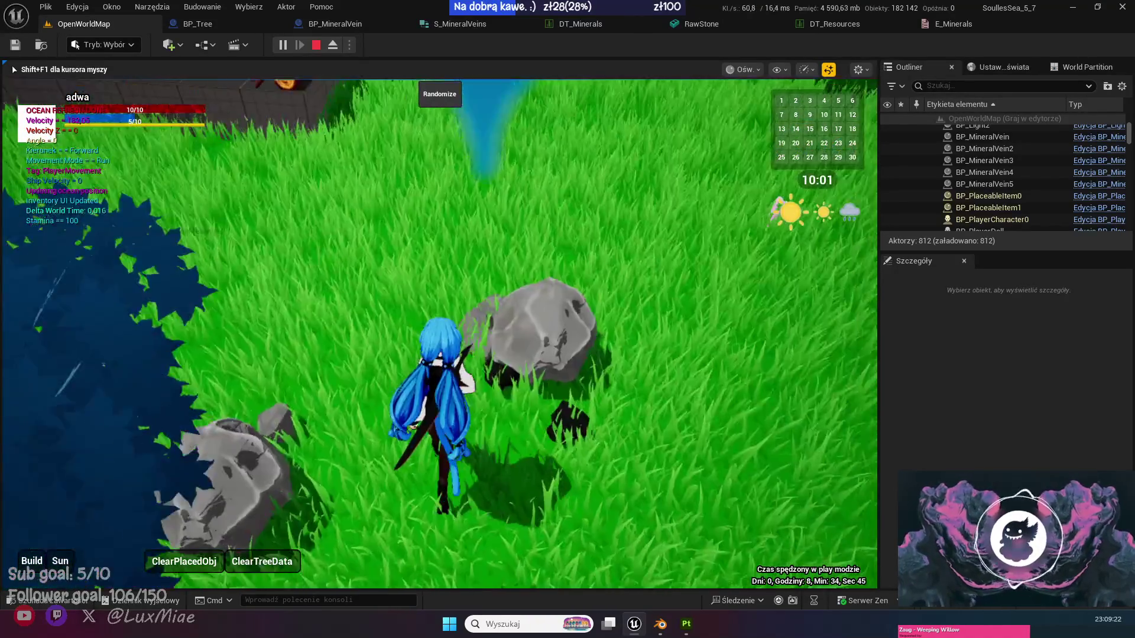
{"action": "key", "text": "e"}
Collect stone from the left rock, run toward the tree and back, then end the play test.
{"action": "key", "text": "w"}
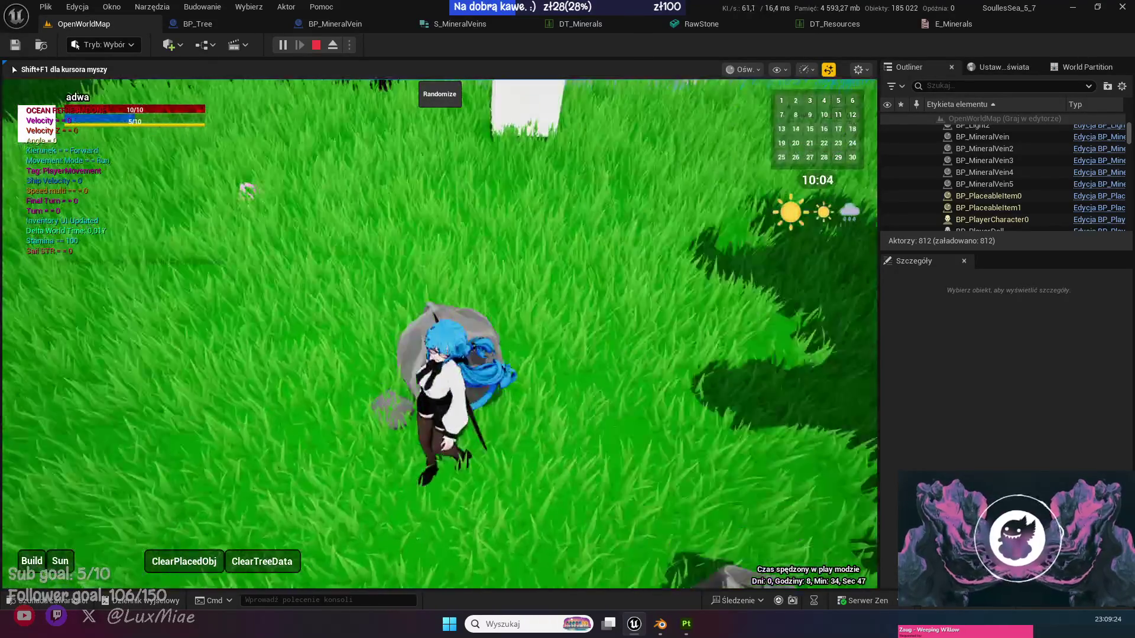
{"action": "key", "text": "s"}
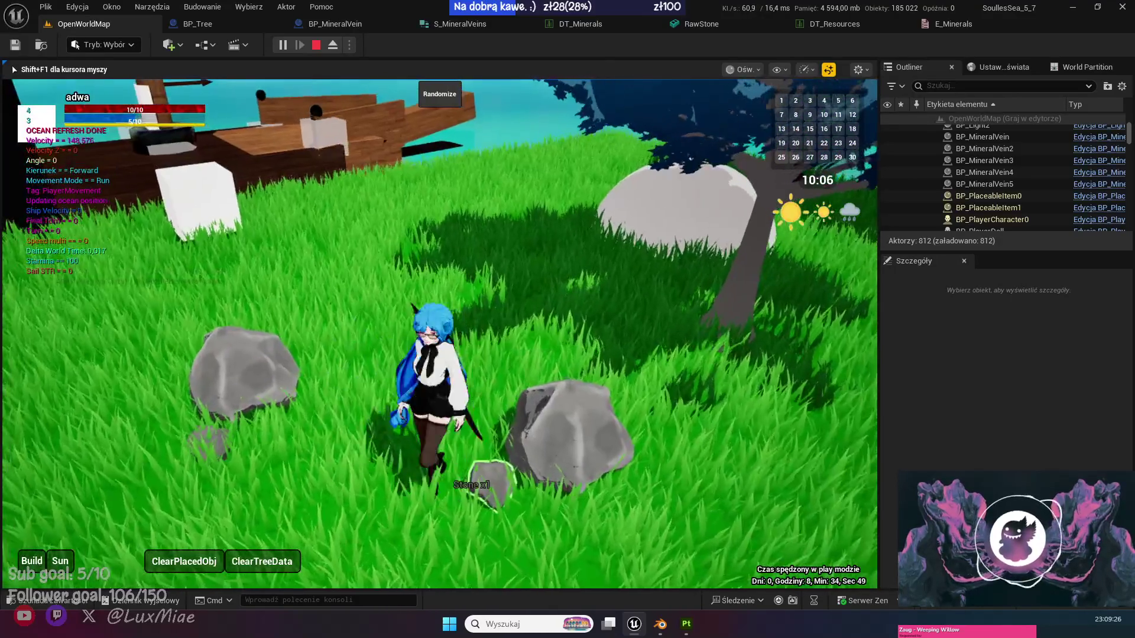
{"action": "key", "text": "w"}
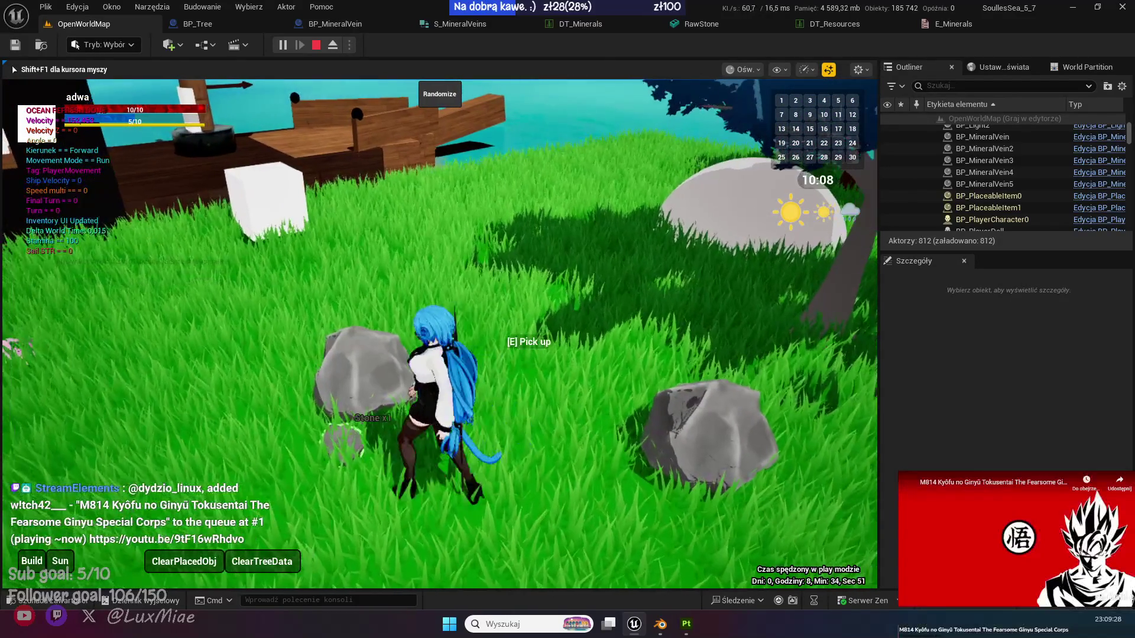
{"action": "key", "text": "e"}
{"action": "key", "text": "e"}
{"action": "key", "text": "a"}
{"action": "key", "text": "w"}
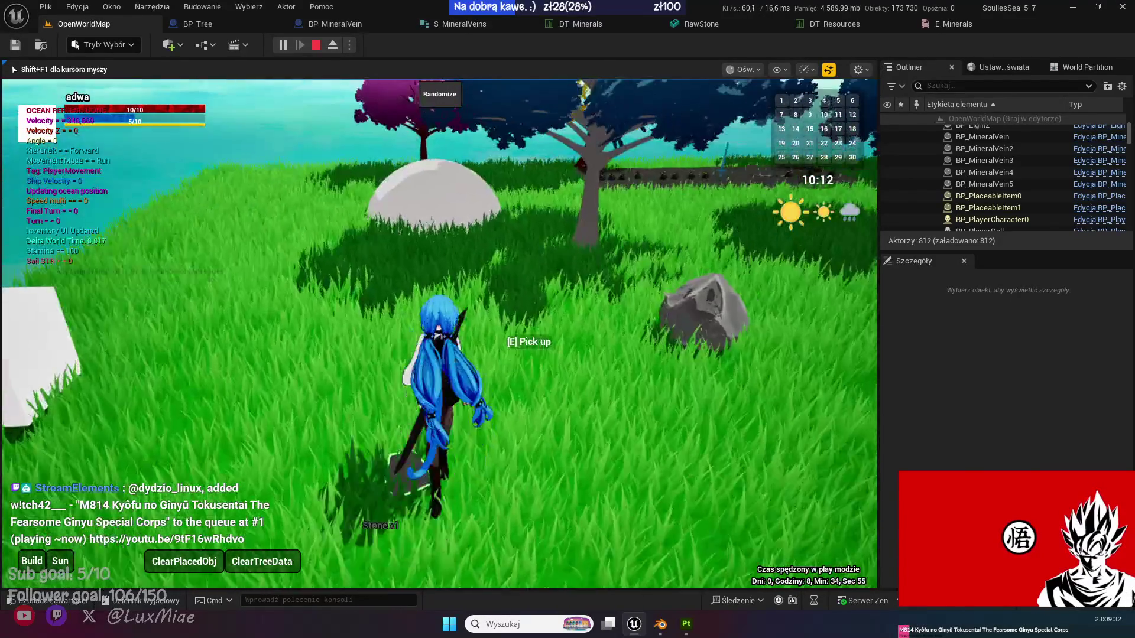
{"action": "key", "text": "s"}
{"action": "key", "text": "s"}
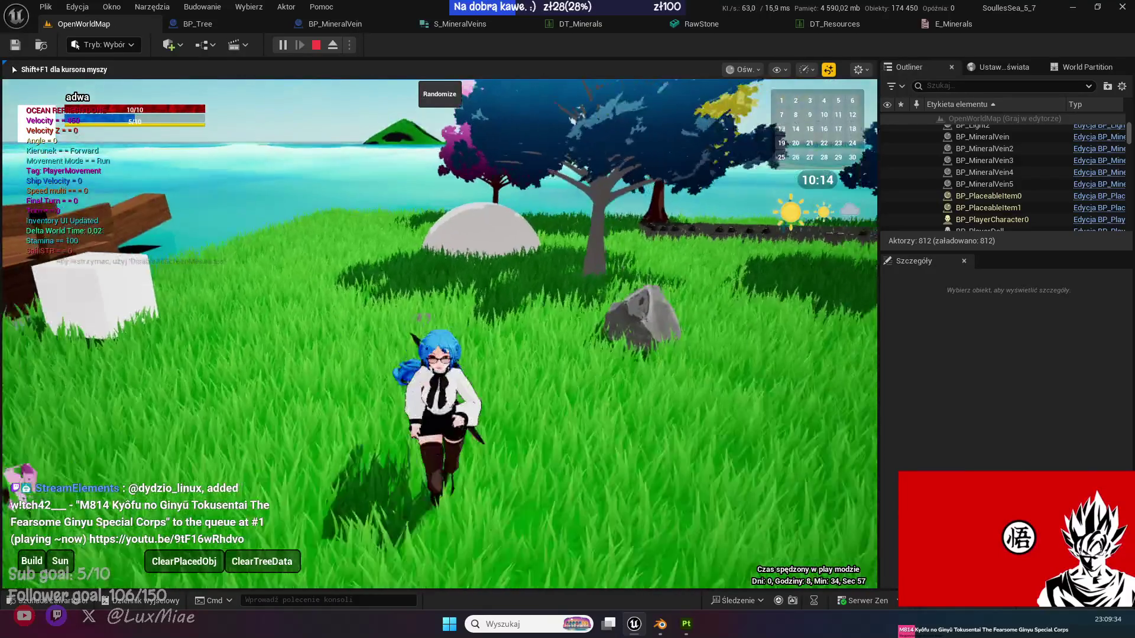
{"action": "key", "text": "Escape"}
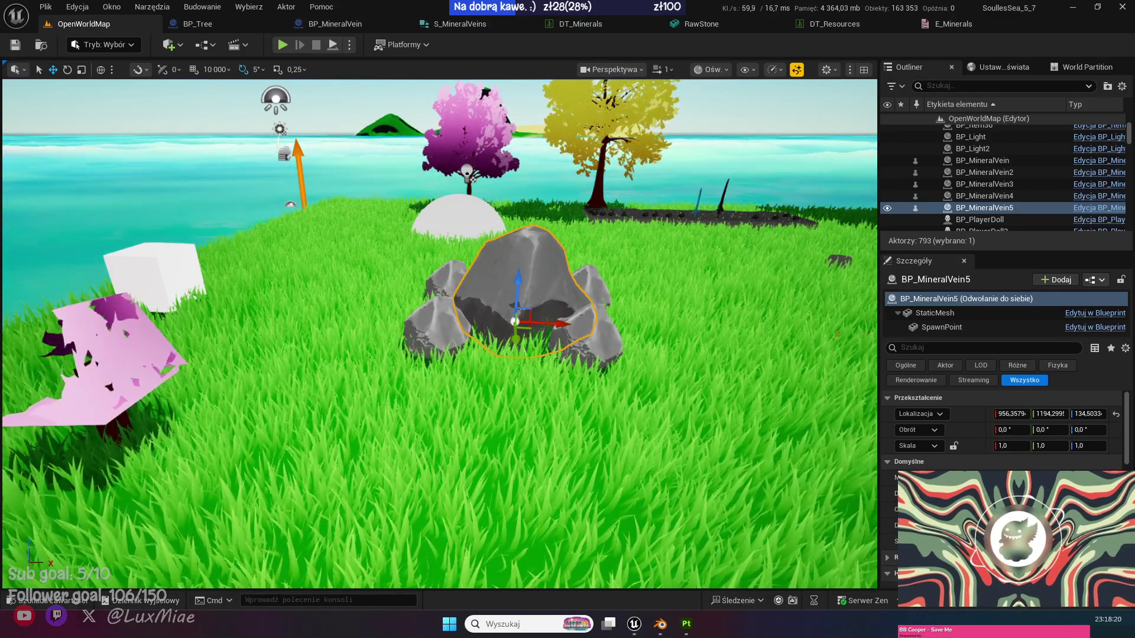
Focus the view on BP_MineralVein5 and save the level changes.
{"action": "left_click_drag", "start_coordinate": [437, 331], "coordinate": [413, 313]}
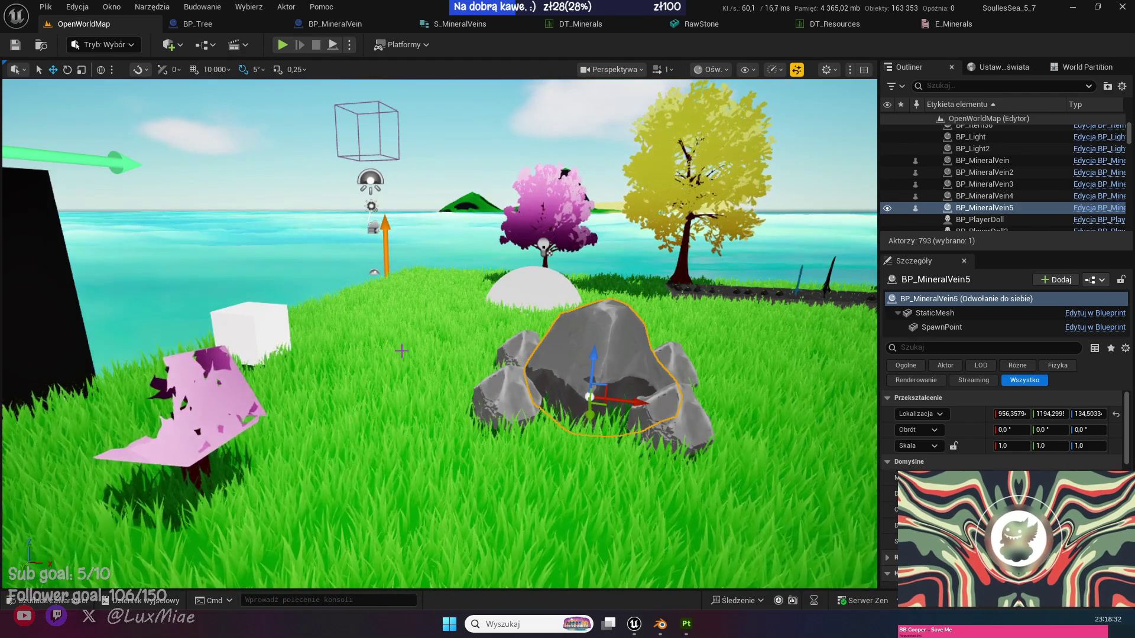
{"action": "key", "text": "f"}
{"action": "key", "text": "ctrl+s"}
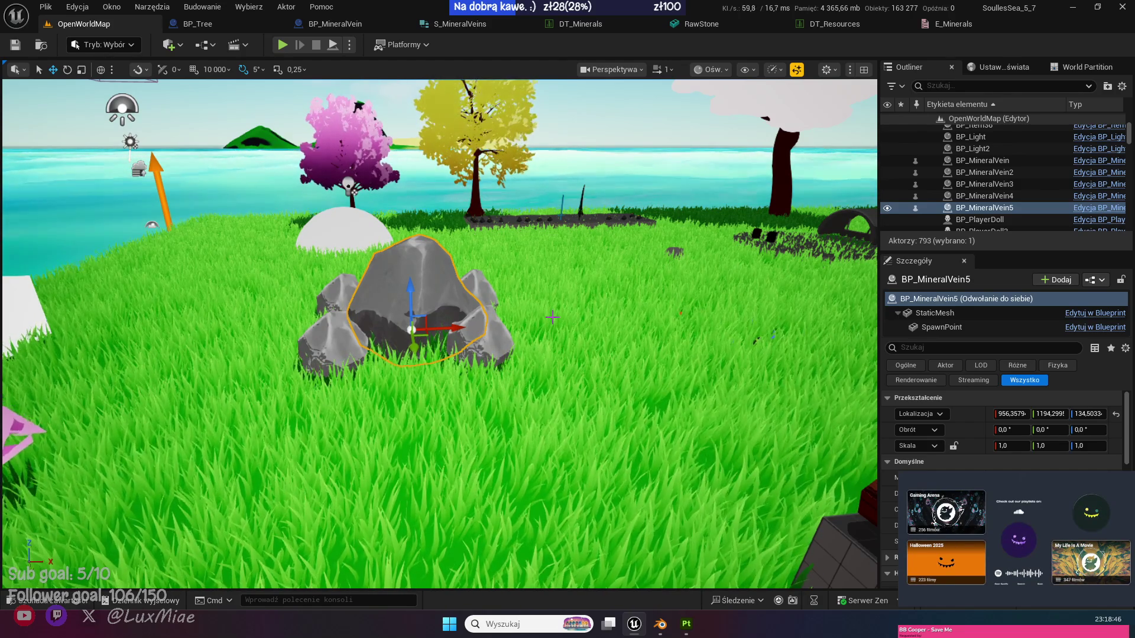
Select the pink tree BP_Tree2 beside the rock pile.
{"action": "mouse_move", "coordinate": [552, 317]}
{"action": "left_mouse_down"}
{"action": "mouse_move", "coordinate": [473, 319]}
{"action": "mouse_move", "coordinate": [436, 520]}
{"action": "mouse_move", "coordinate": [307, 542]}
{"action": "left_mouse_up"}
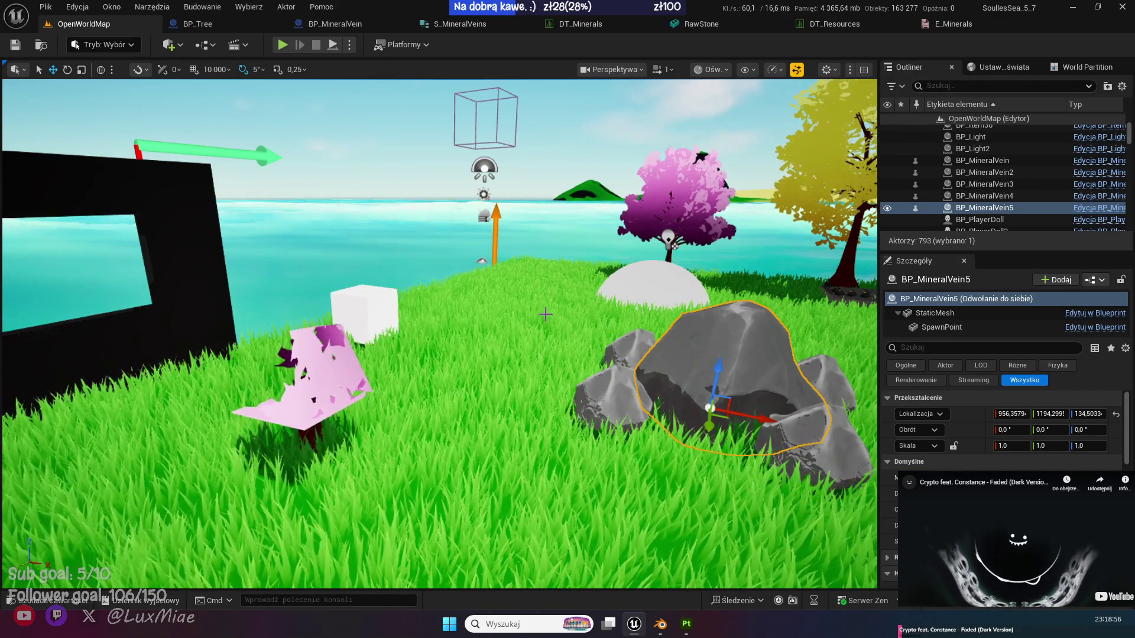
{"action": "left_click", "coordinate": [316, 393]}
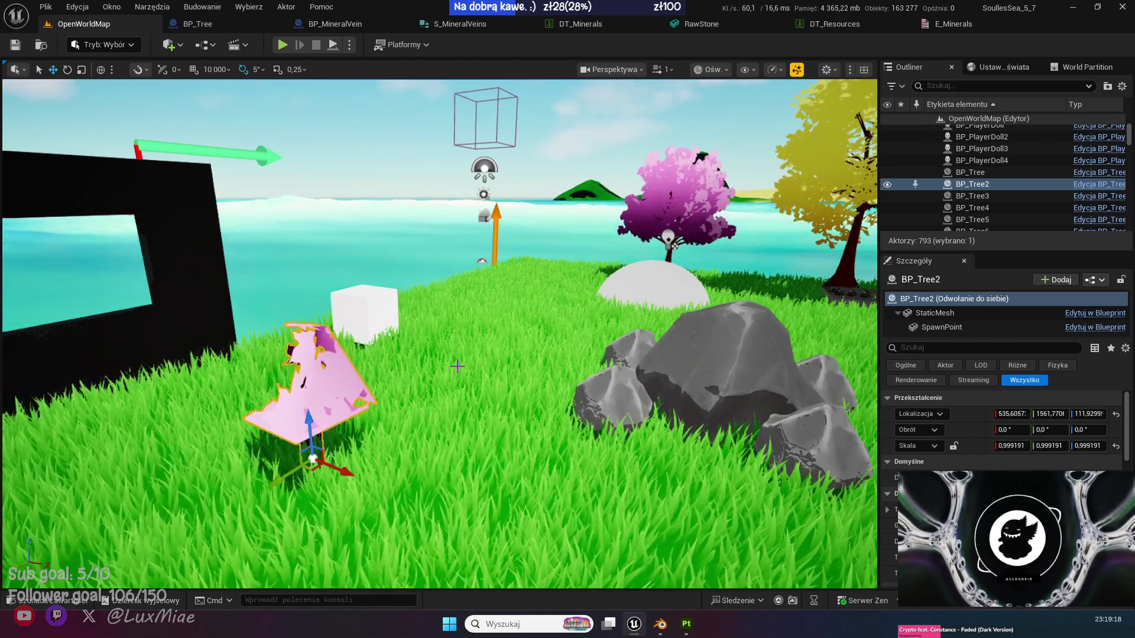
{"action": "key", "text": "Up"}
{"action": "key", "text": "Right"}
Turn the view to frame the rocks and pink tree, then launch Play in Editor with Alt+P.
{"action": "left_click_drag", "start_coordinate": [367, 347], "coordinate": [451, 362]}
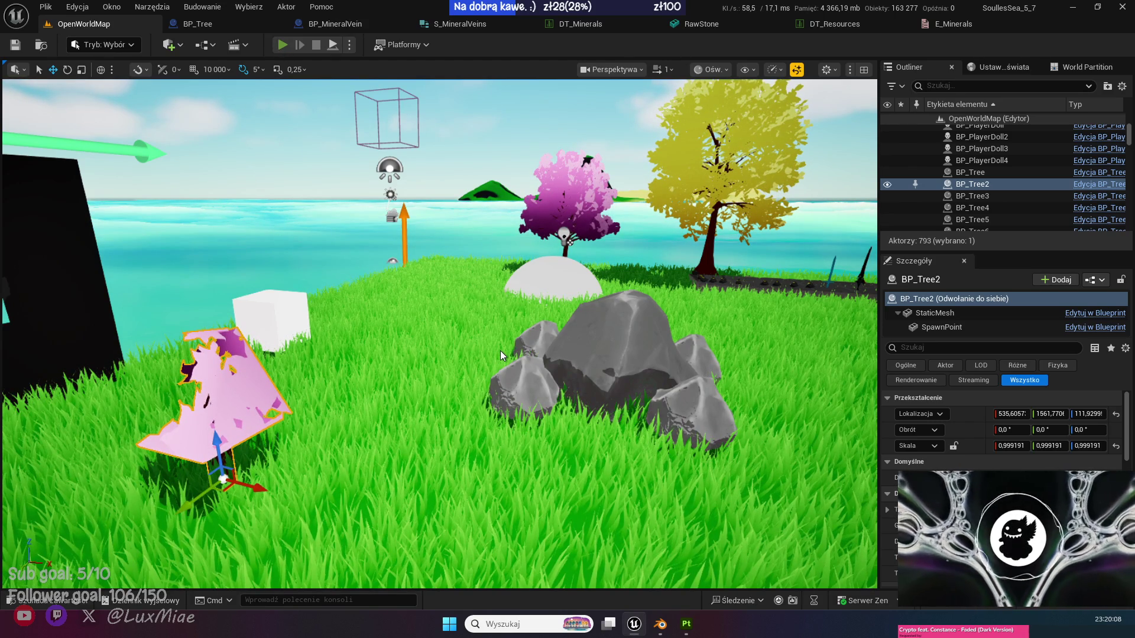
{"action": "key", "text": "alt+p"}
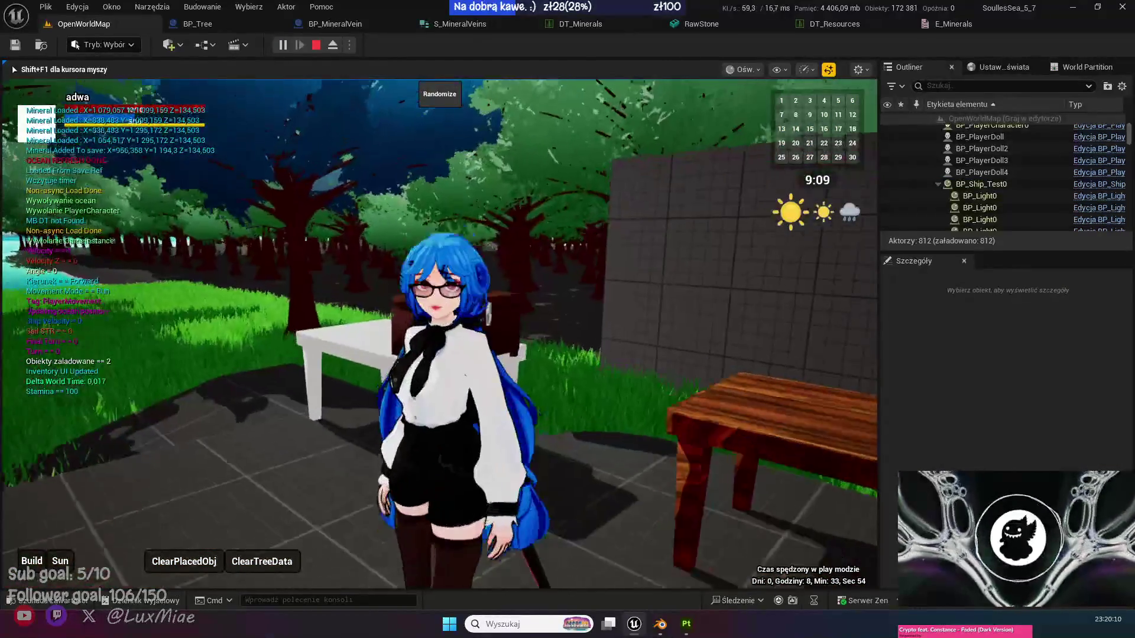
Release the mouse from the game view and stop the Play in Editor session.
{"action": "scroll", "coordinate": [439, 334], "scroll_direction": "up", "scroll_amount": 3}
{"action": "scroll", "coordinate": [439, 334], "scroll_direction": "down", "scroll_amount": 3}
{"action": "scroll", "coordinate": [440, 334], "scroll_direction": "up", "scroll_amount": 4}
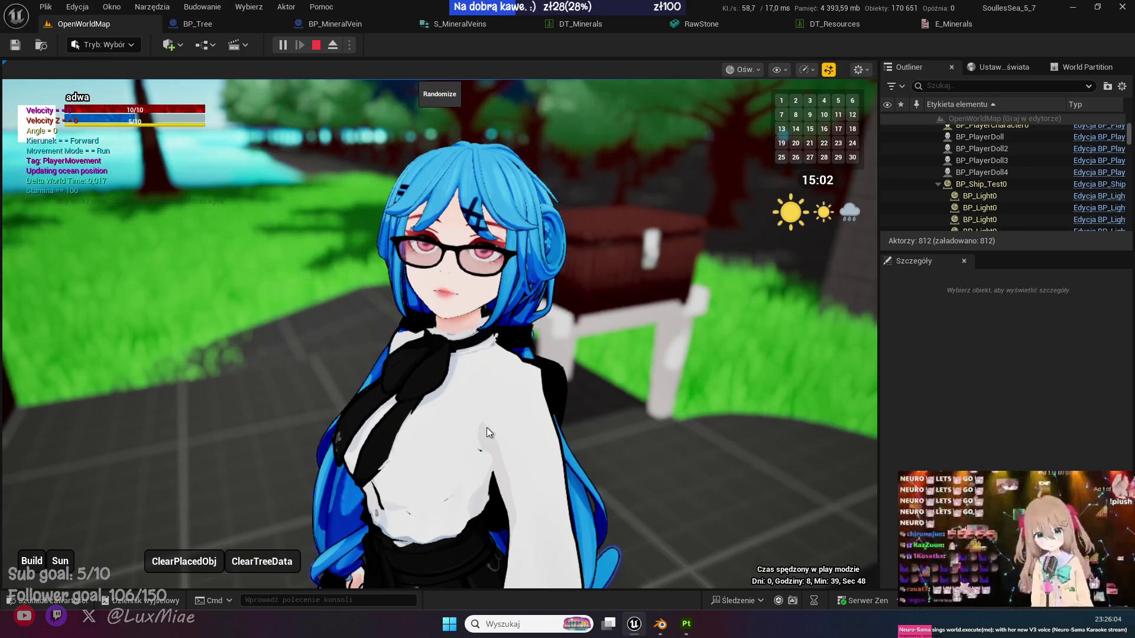
{"action": "left_click", "coordinate": [608, 379]}
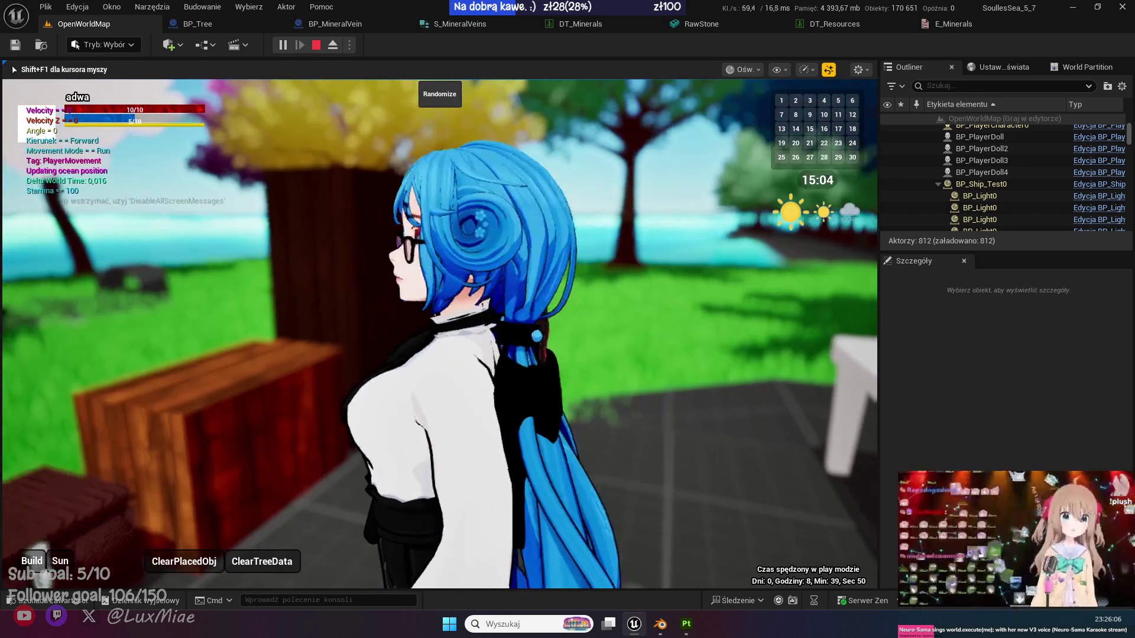
{"action": "key", "text": "shift+F1"}
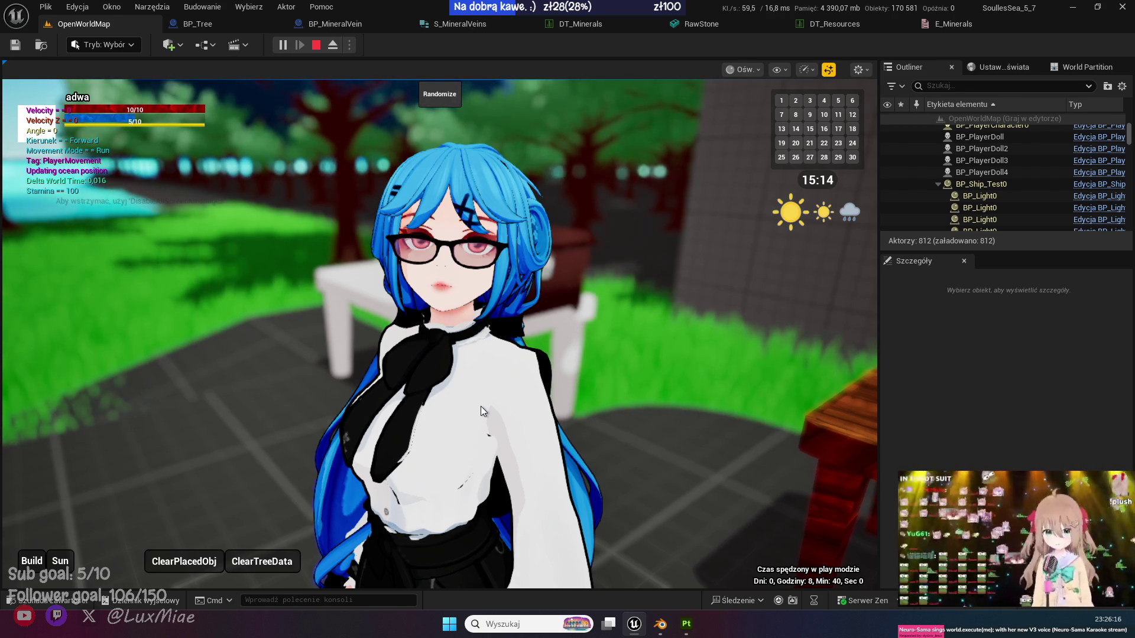
{"action": "left_click", "coordinate": [318, 46]}
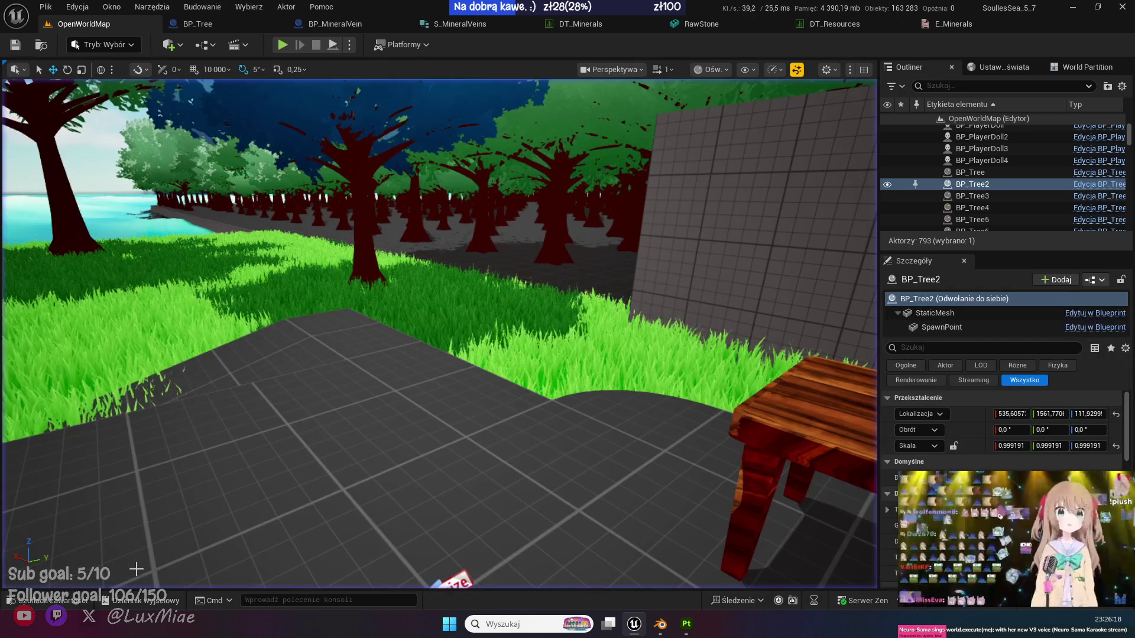
Bring up the Stone assets, then switch to Blender and save the WoodLog file.
{"action": "key", "text": "ctrl+space"}
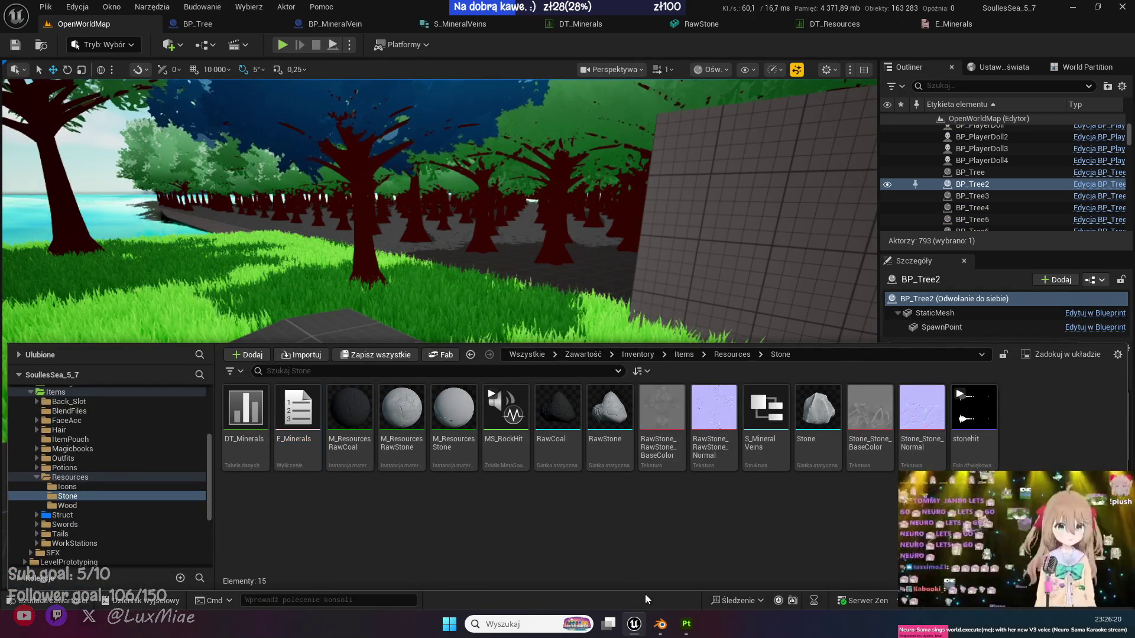
{"action": "left_click", "coordinate": [661, 624]}
{"action": "key", "text": "ctrl+s"}
Open Hair_5.blend from recent files, select and frame the hair, and enter Edit Mode.
{"action": "left_click", "coordinate": [34, 24]}
{"action": "mouse_move", "coordinate": [74, 62]}
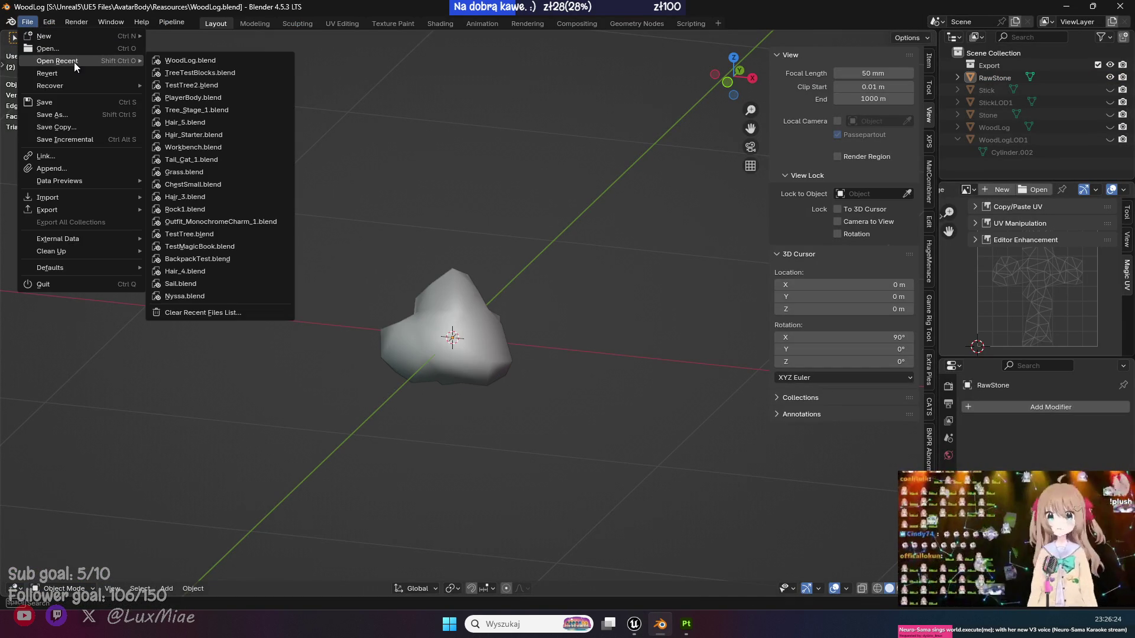
{"action": "left_click", "coordinate": [200, 122]}
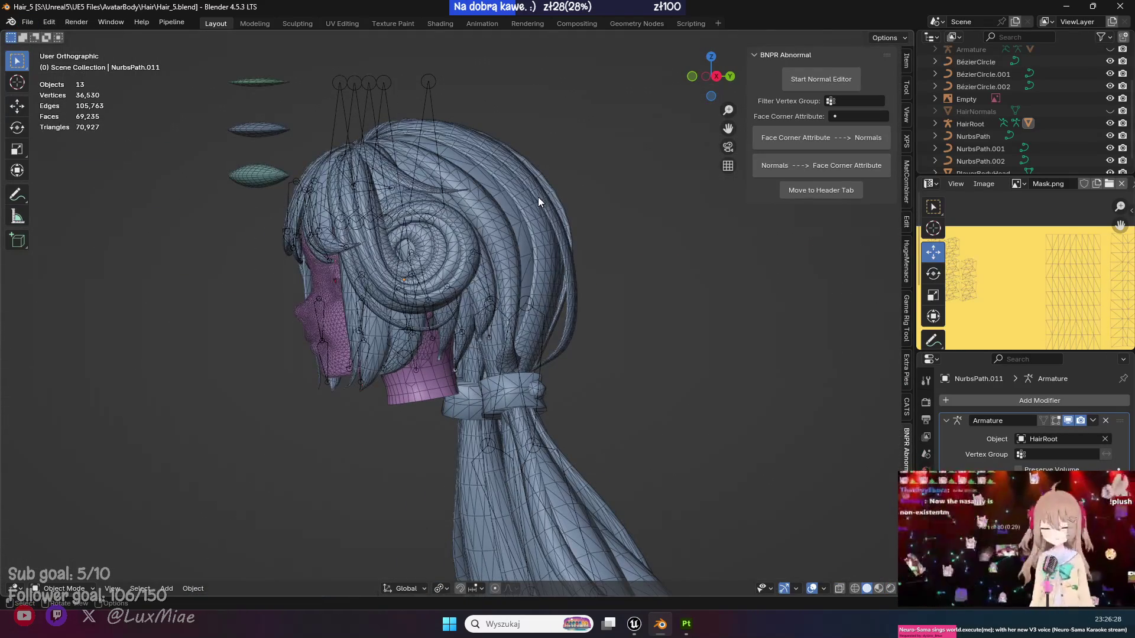
{"action": "left_click", "coordinate": [538, 196]}
{"action": "key", "text": "KP_3"}
{"action": "key", "text": "KP_Decimal"}
{"action": "key", "text": "Tab"}
Switch to front view and try proportional Z moves and X scaling, cancelling both.
{"action": "left_click_drag", "start_coordinate": [314, 195], "coordinate": [303, 206]}
{"action": "key", "text": "KP_1"}
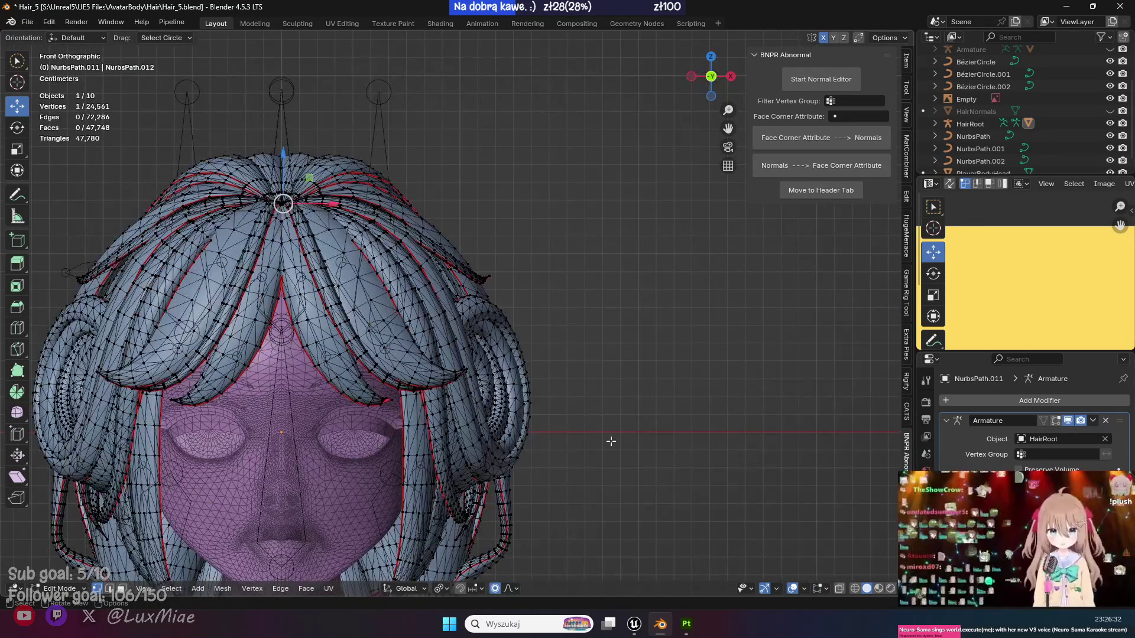
{"action": "left_click", "coordinate": [512, 589]}
{"action": "key", "text": "g"}
{"action": "key", "text": "z"}
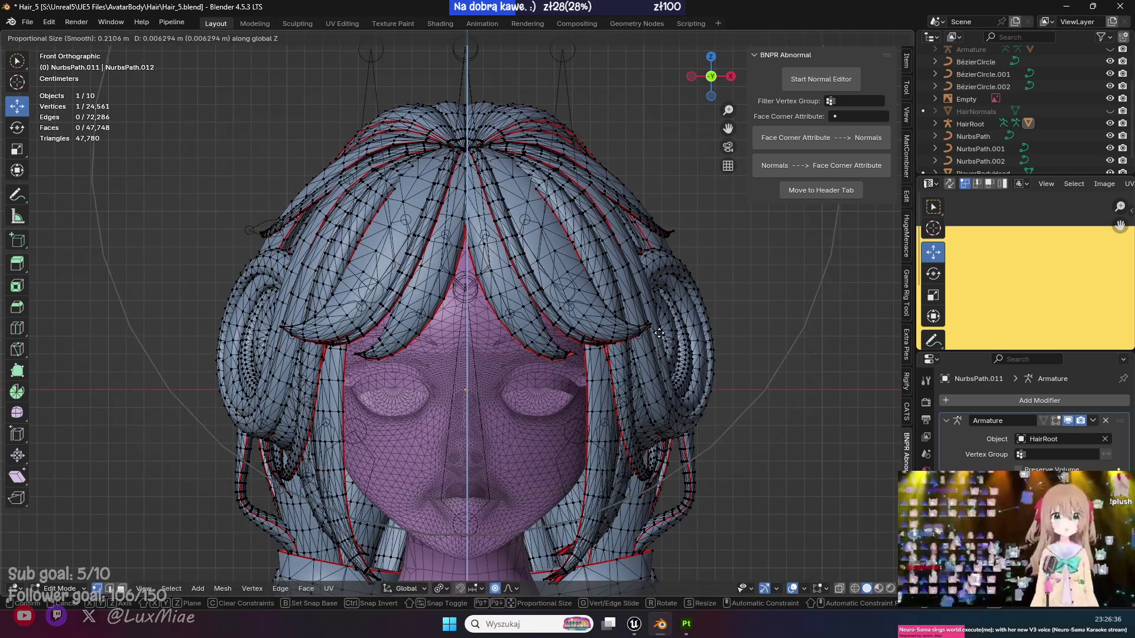
{"action": "key", "text": "Escape"}
{"action": "key", "text": "s"}
{"action": "key", "text": "x"}
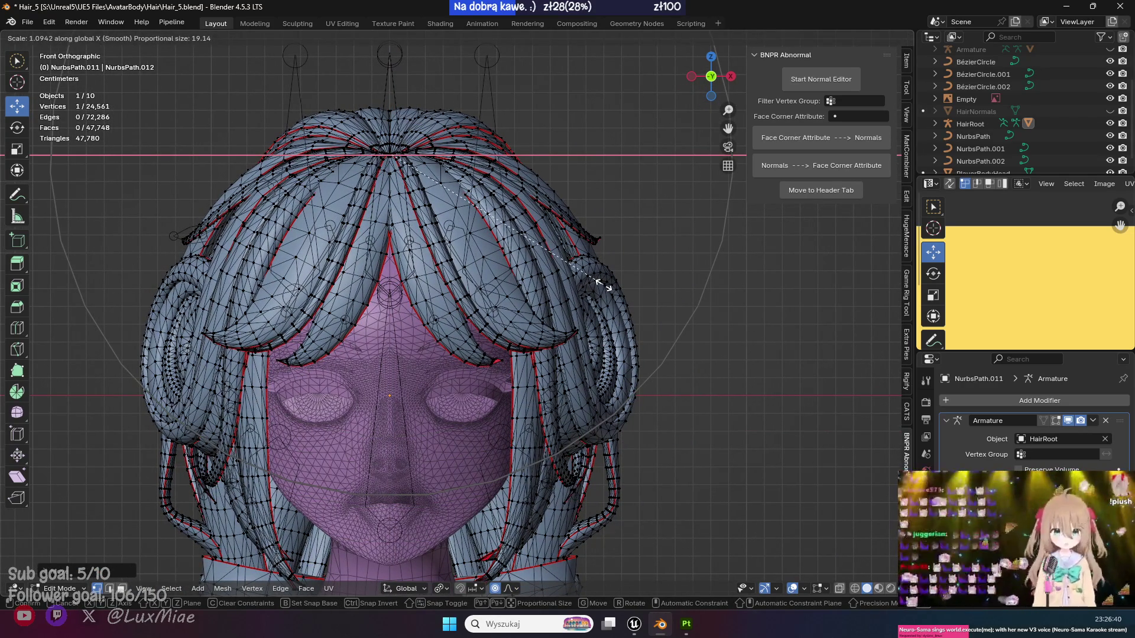
{"action": "key", "text": "Escape"}
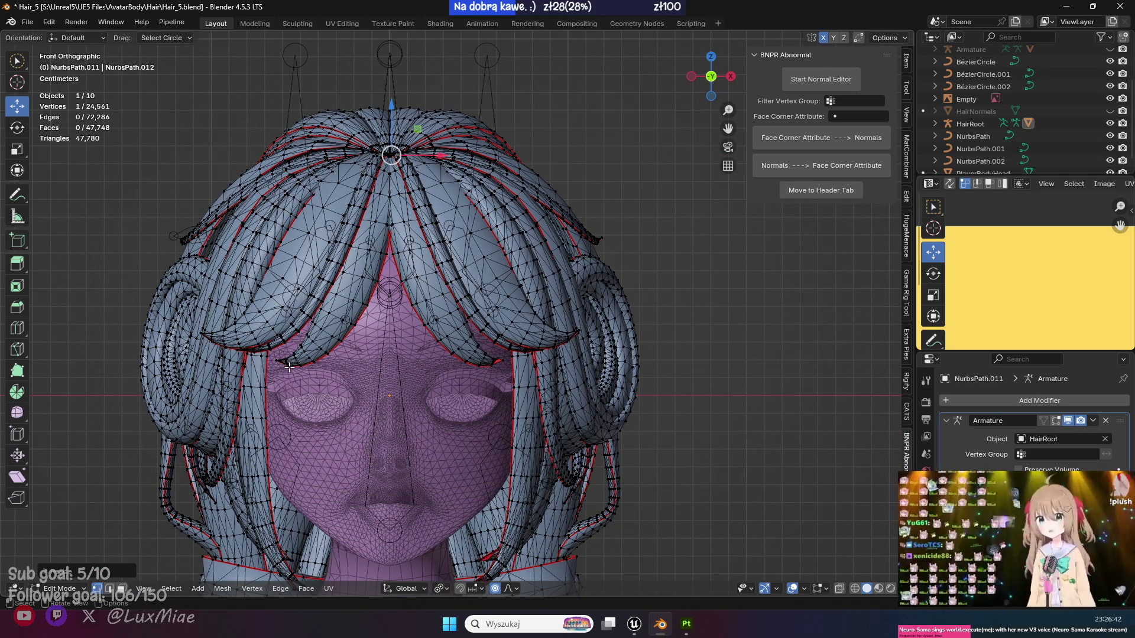
Select the fringe tip vertex and lower it along Z with proportional falloff.
{"action": "left_click", "coordinate": [290, 369]}
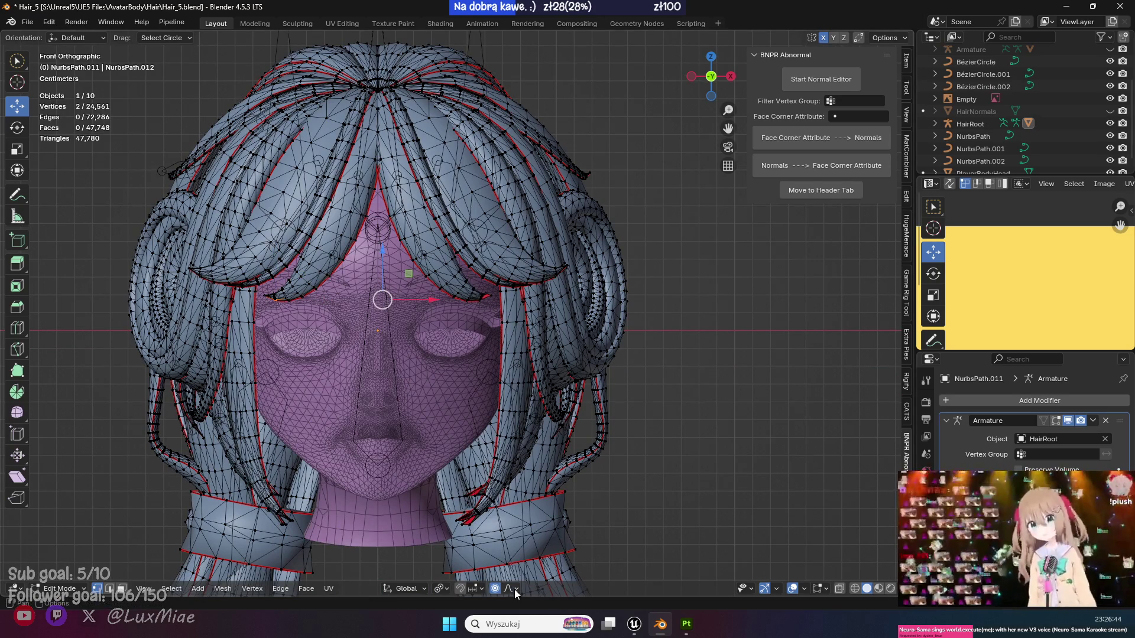
{"action": "left_click", "coordinate": [514, 590]}
{"action": "key", "text": "g"}
{"action": "key", "text": "z"}
{"action": "key", "text": "Escape"}
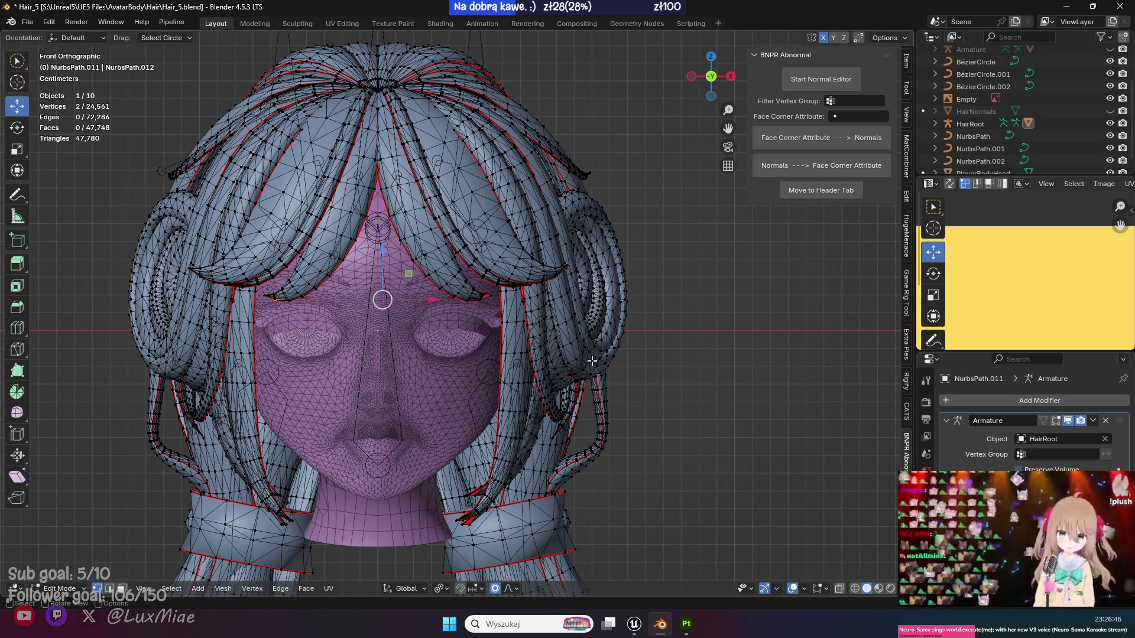
{"action": "key", "text": "g"}
{"action": "key", "text": "z"}
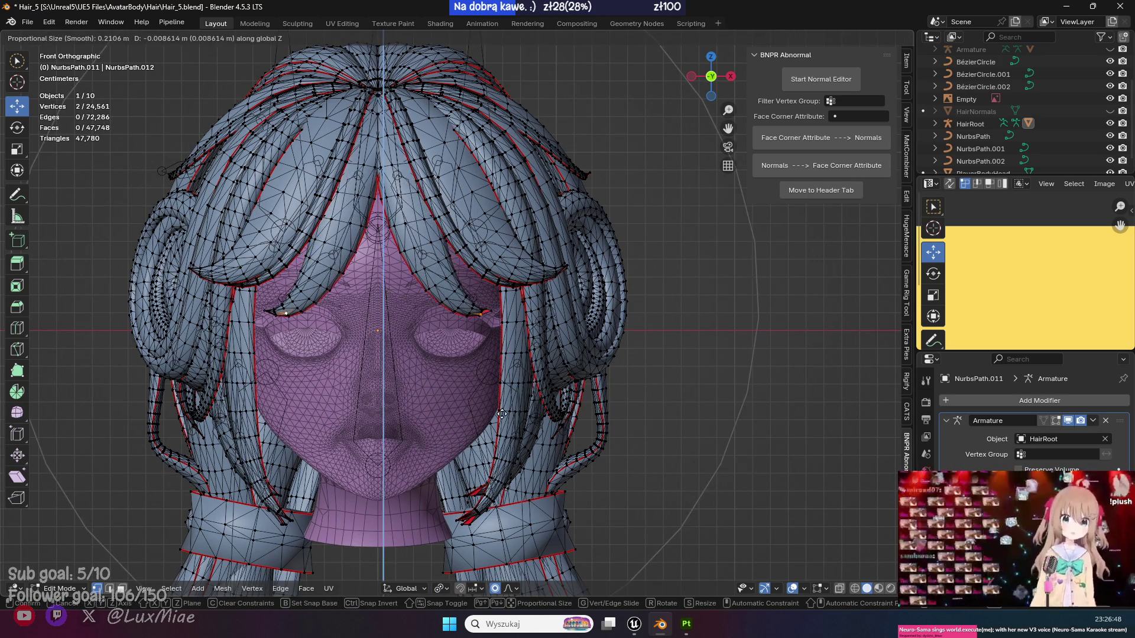
{"action": "left_click", "coordinate": [502, 414]}
Set the pivot to Median Point and widen the fringe by scaling along X.
{"action": "key", "text": "g"}
{"action": "key", "text": "z"}
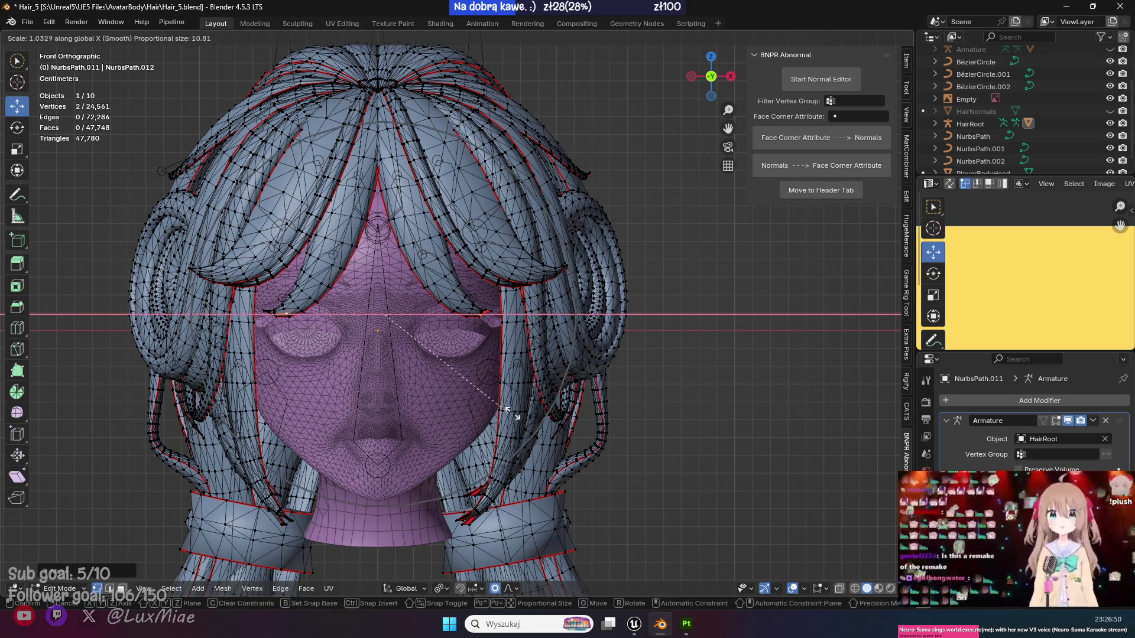
{"action": "key", "text": "Escape"}
{"action": "left_click", "coordinate": [441, 589]}
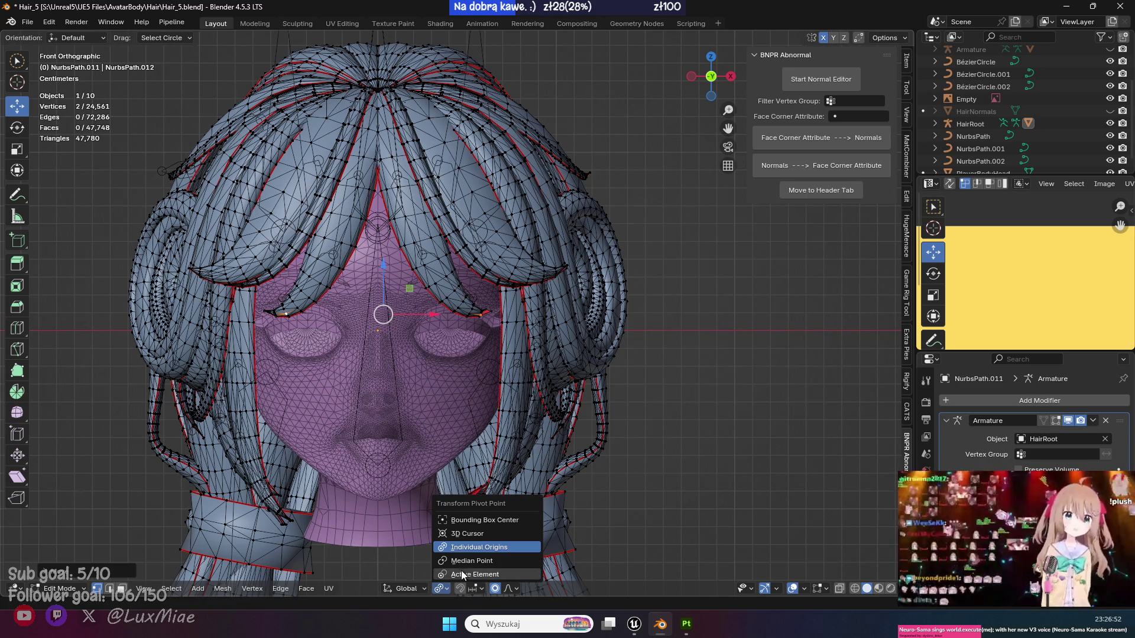
{"action": "left_click", "coordinate": [460, 561]}
{"action": "key", "text": "s"}
{"action": "key", "text": "x"}
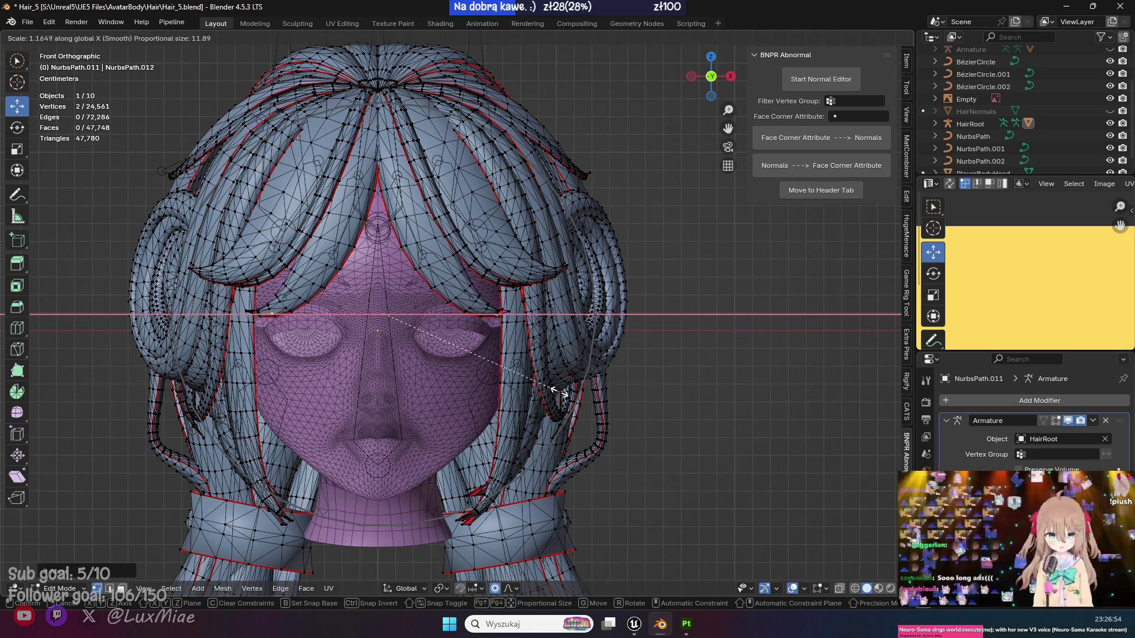
{"action": "left_click", "coordinate": [549, 385]}
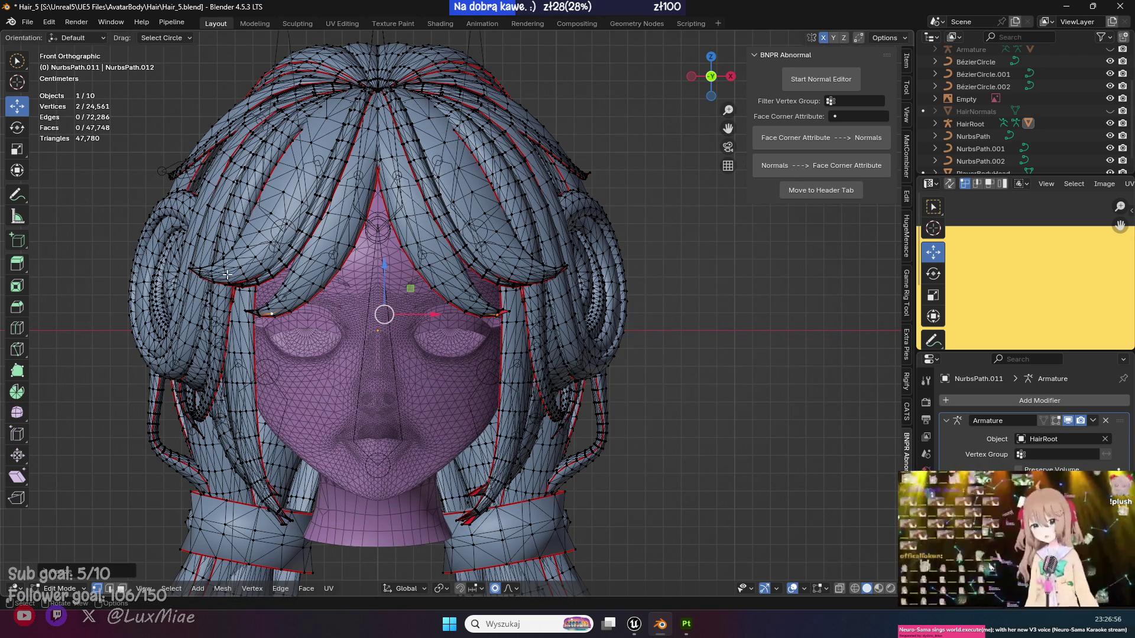
Select the opposite fringe tip, move it vertically, and scale it along X.
{"action": "left_click", "coordinate": [539, 276]}
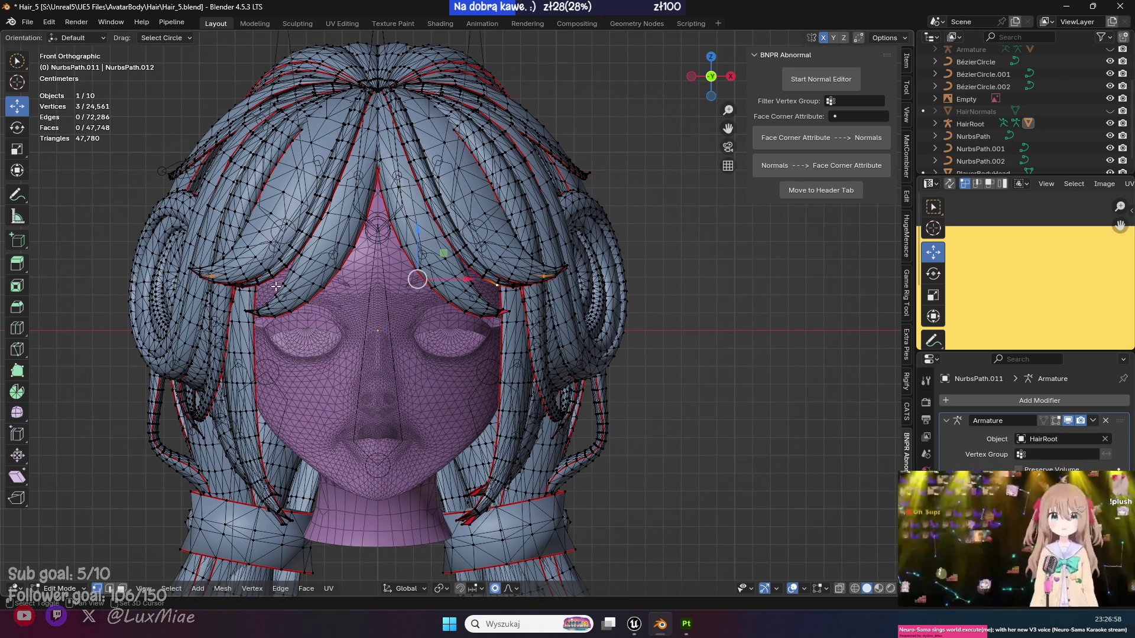
{"action": "key", "text": "g"}
{"action": "key", "text": "z"}
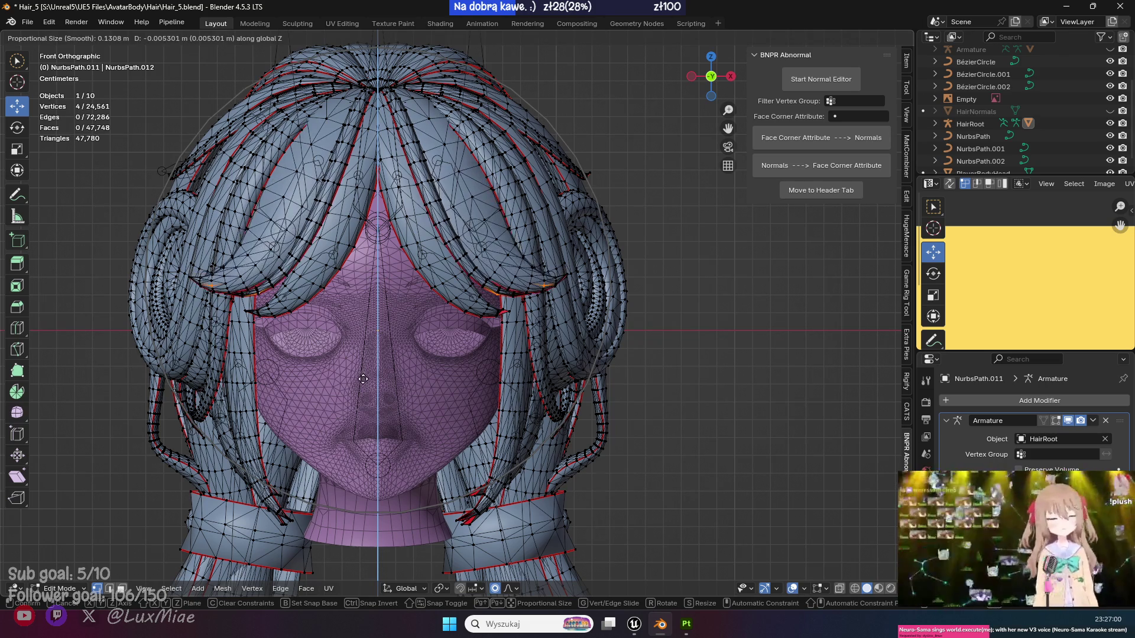
{"action": "left_click", "coordinate": [361, 384]}
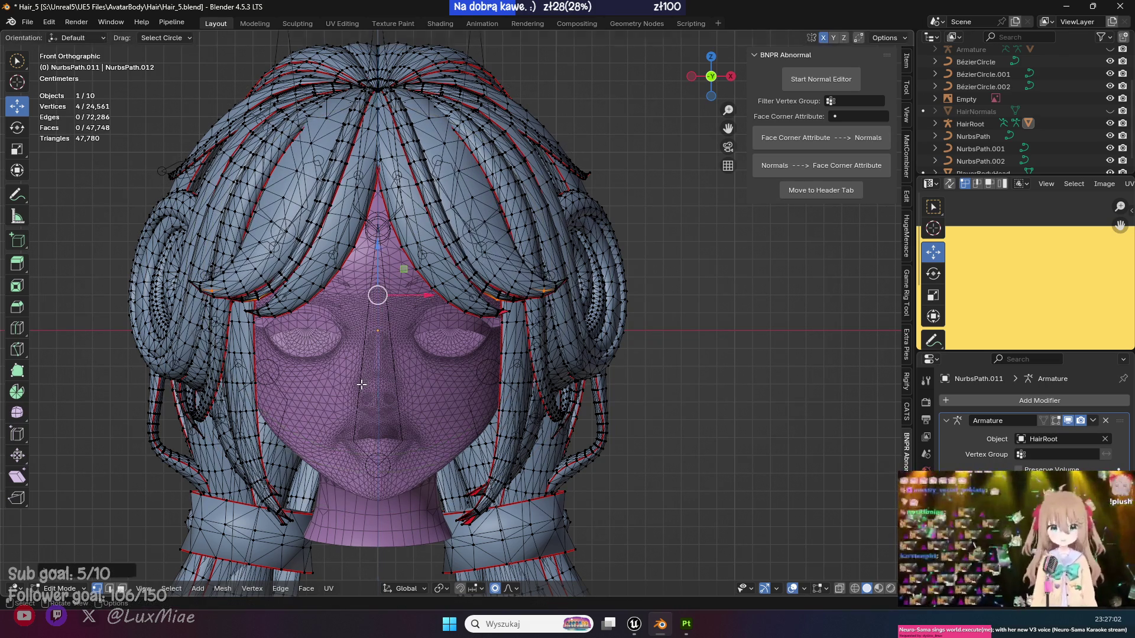
{"action": "key", "text": "s"}
{"action": "key", "text": "x"}
{"action": "left_click", "coordinate": [425, 352]}
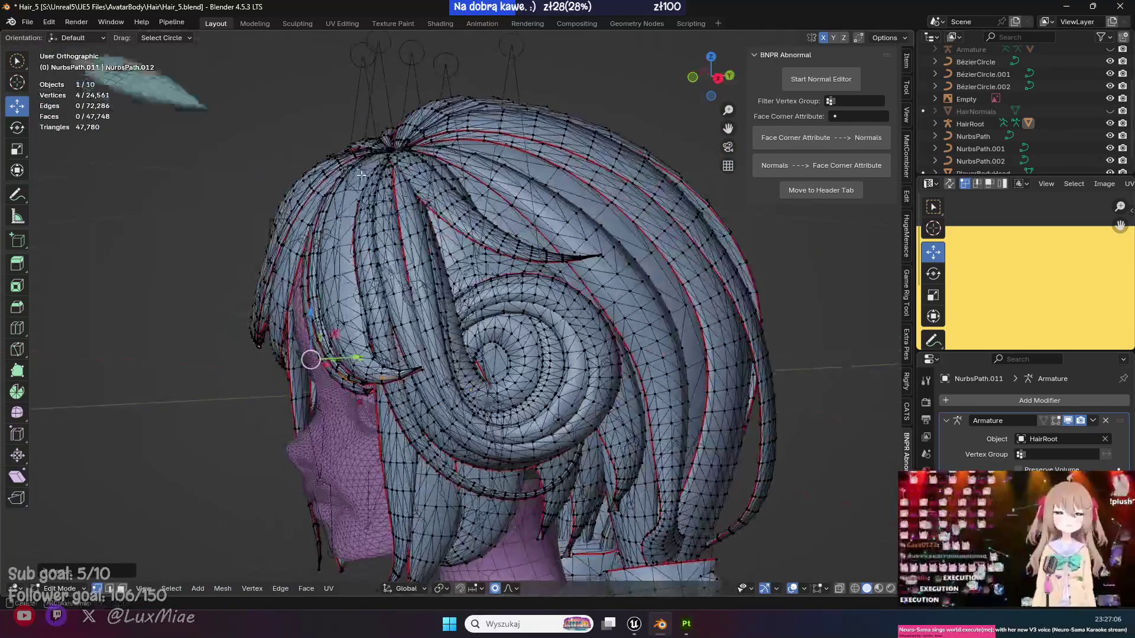
Rotate the crown vertex around X, then orbit to a side view of the hair.
{"action": "left_click", "coordinate": [393, 151]}
{"action": "key", "text": "r"}
{"action": "key", "text": "x"}
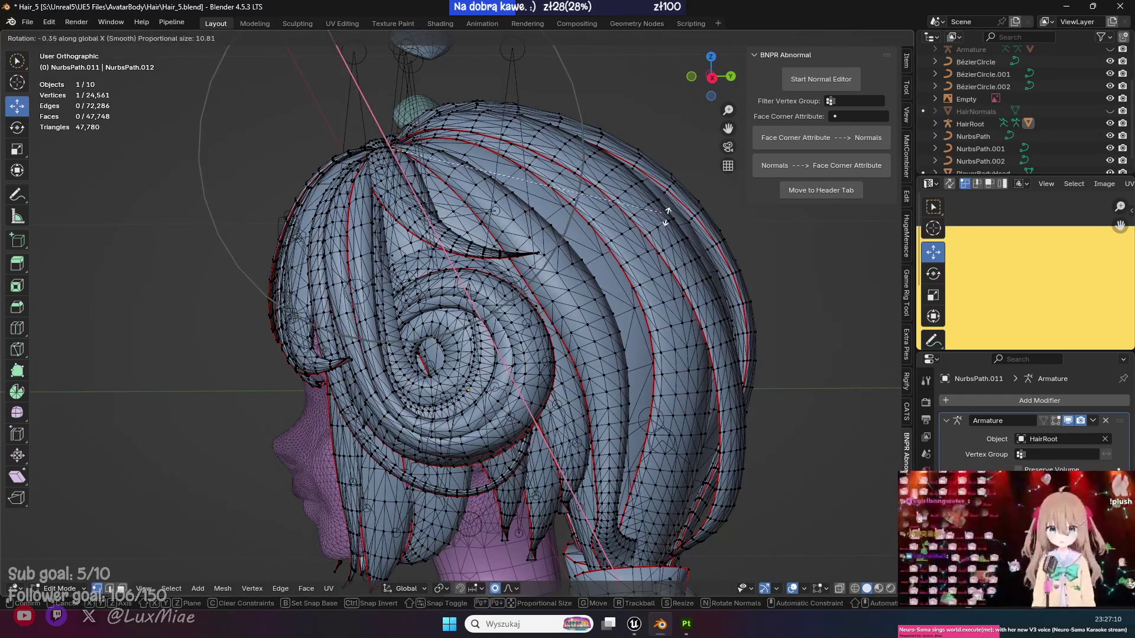
{"action": "left_click", "coordinate": [713, 302]}
{"action": "left_click", "coordinate": [515, 588]}
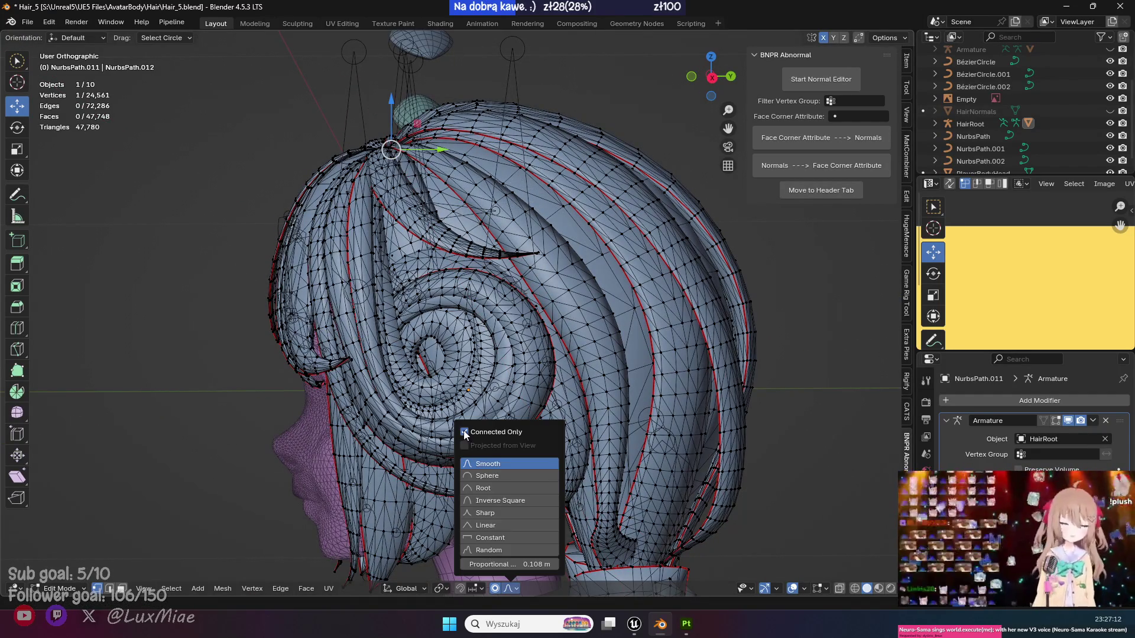
{"action": "left_click_drag", "start_coordinate": [465, 436], "coordinate": [501, 275]}
{"action": "left_click", "coordinate": [517, 587]}
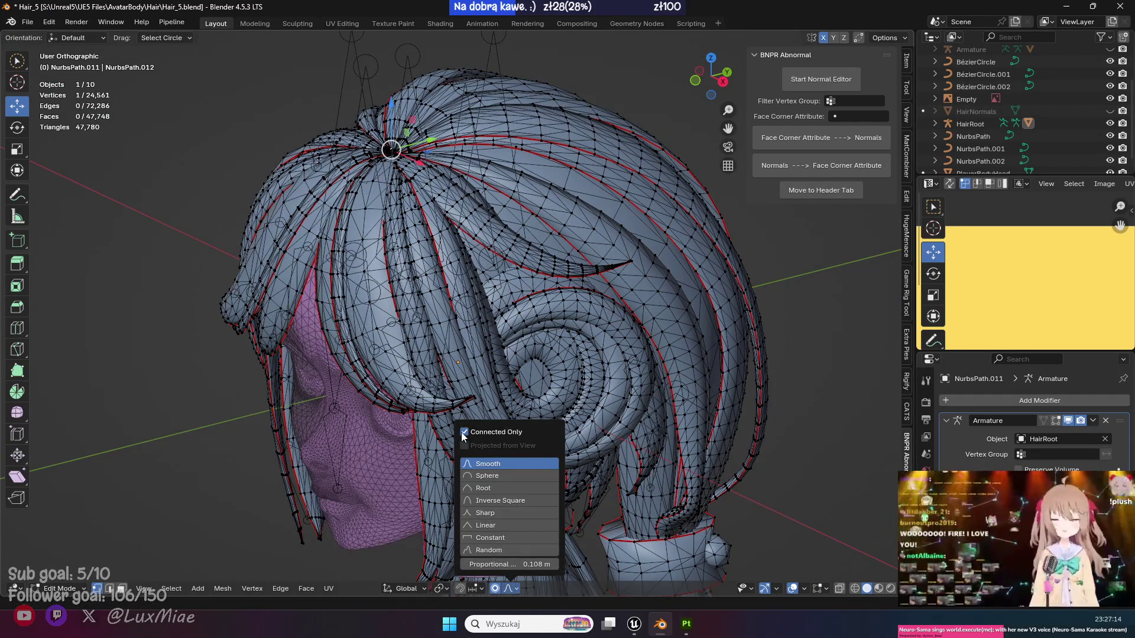
{"action": "mouse_move", "coordinate": [485, 355]}
{"action": "left_mouse_down"}
{"action": "mouse_move", "coordinate": [532, 308]}
{"action": "mouse_move", "coordinate": [674, 235]}
{"action": "left_mouse_up"}
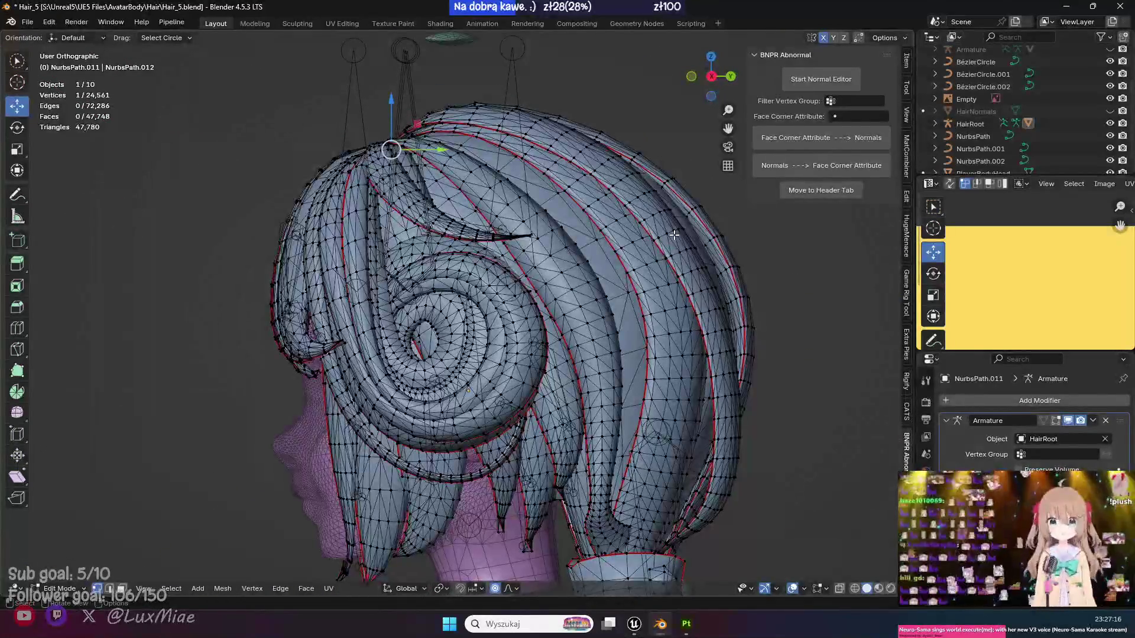
Rotate the back hair about -4.6° around X with an enlarged proportional size.
{"action": "key", "text": "r"}
{"action": "key", "text": "x"}
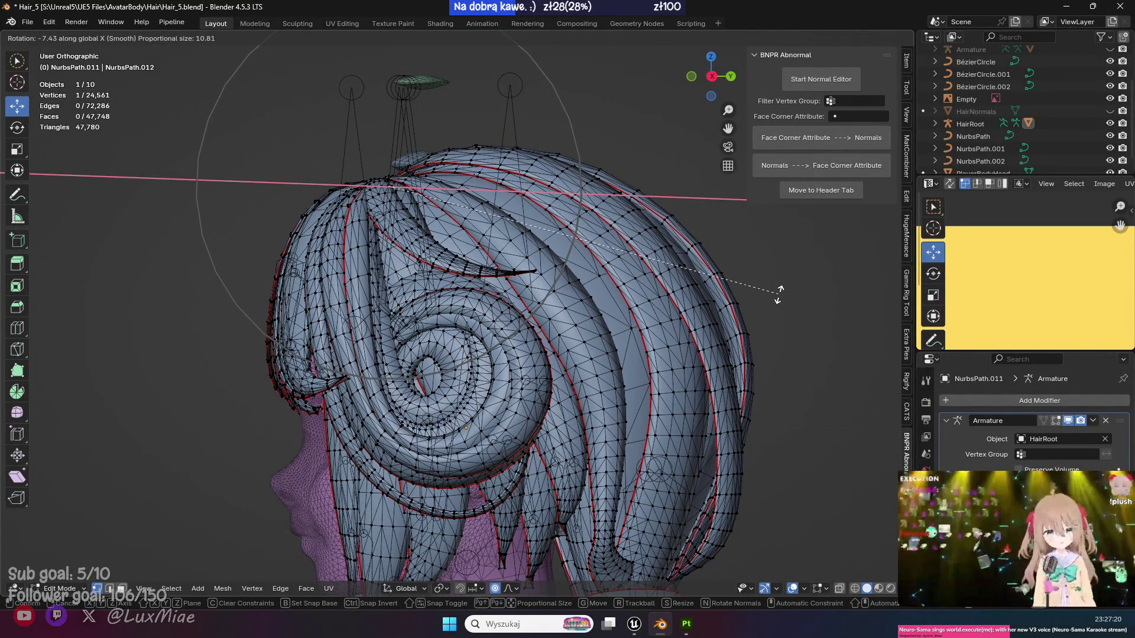
{"action": "scroll", "coordinate": [779, 293], "scroll_direction": "down", "scroll_amount": 1}
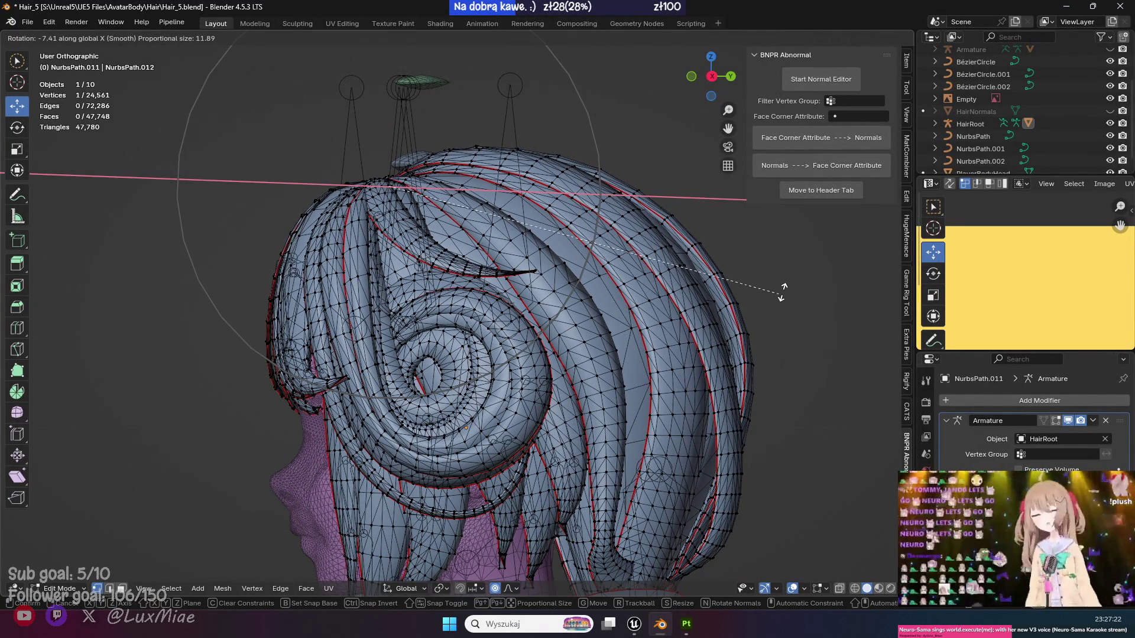
{"action": "scroll", "coordinate": [783, 287], "scroll_direction": "down", "scroll_amount": 3}
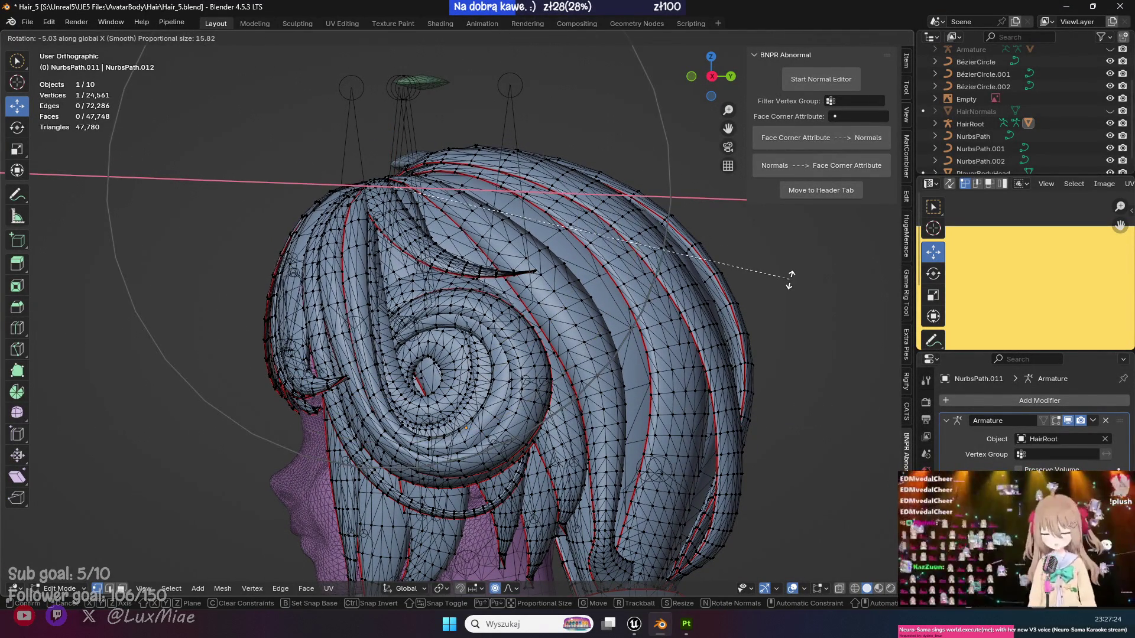
{"action": "scroll", "coordinate": [790, 278], "scroll_direction": "down", "scroll_amount": 2}
{"action": "scroll", "coordinate": [793, 276], "scroll_direction": "up", "scroll_amount": 1}
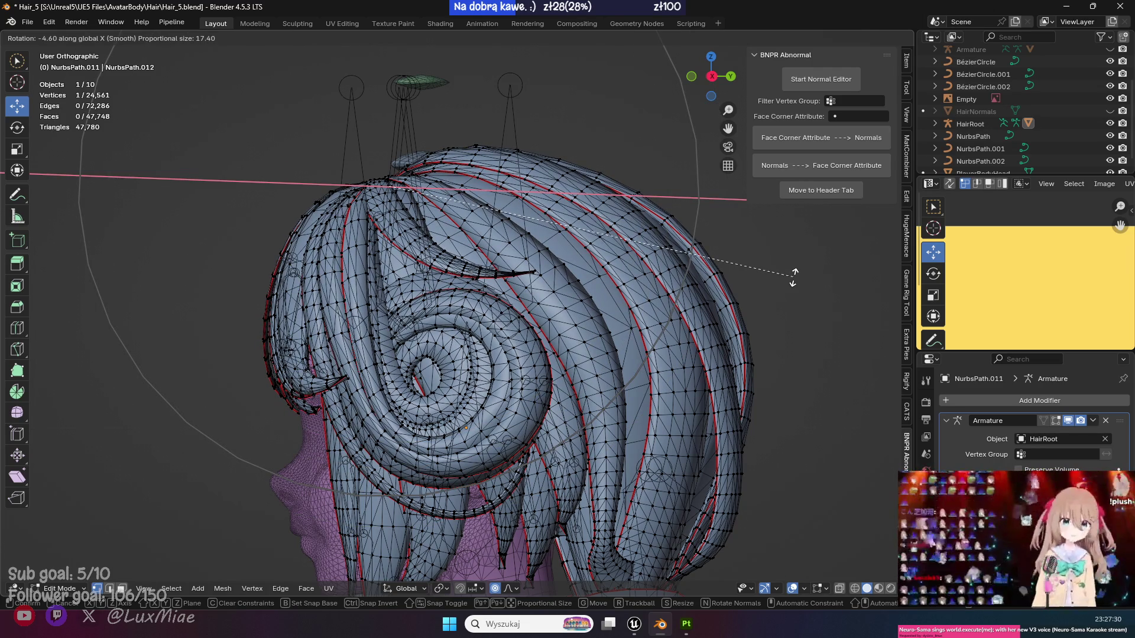
{"action": "left_click", "coordinate": [792, 276]}
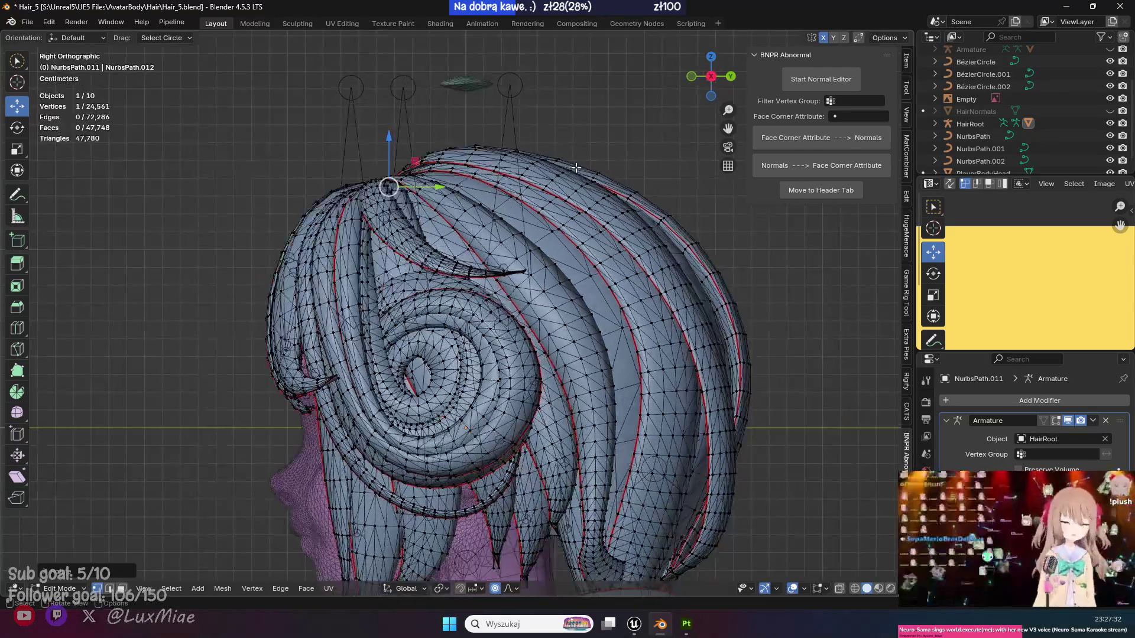
Rotate the crown about -5.19° around X and lower it slightly along Z.
{"action": "key", "text": "r"}
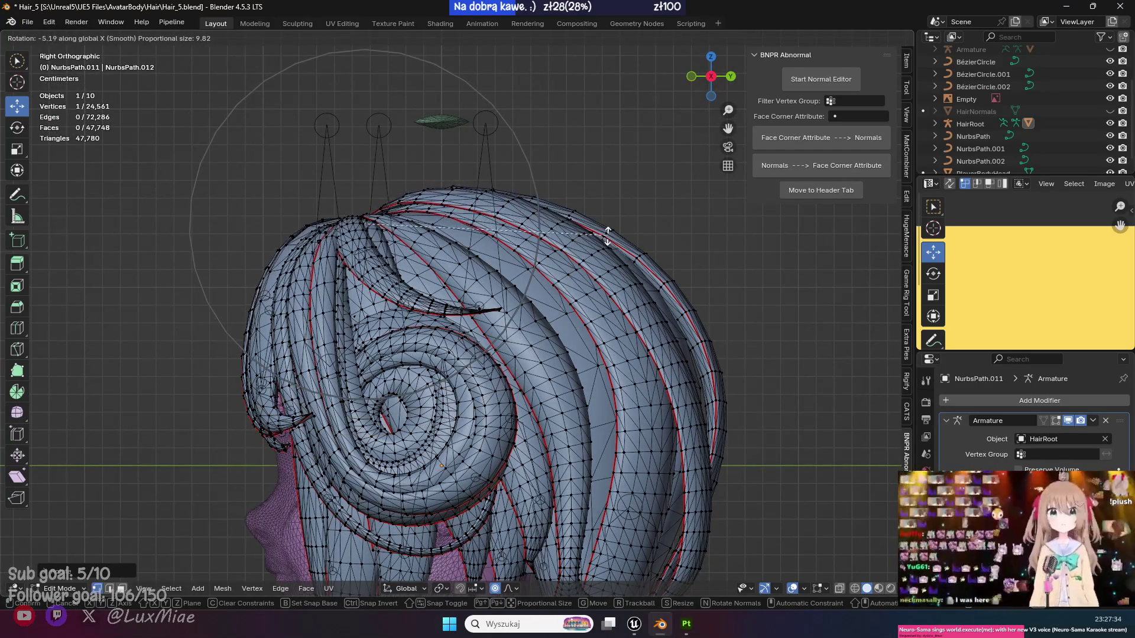
{"action": "left_click", "coordinate": [617, 235]}
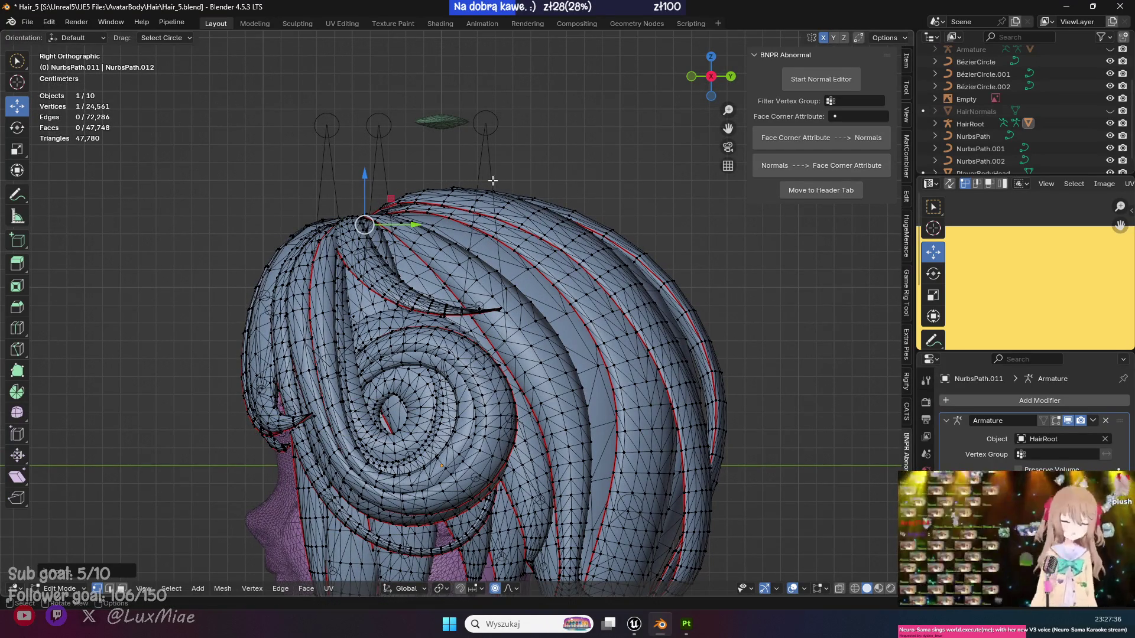
{"action": "key", "text": "g"}
{"action": "key", "text": "z"}
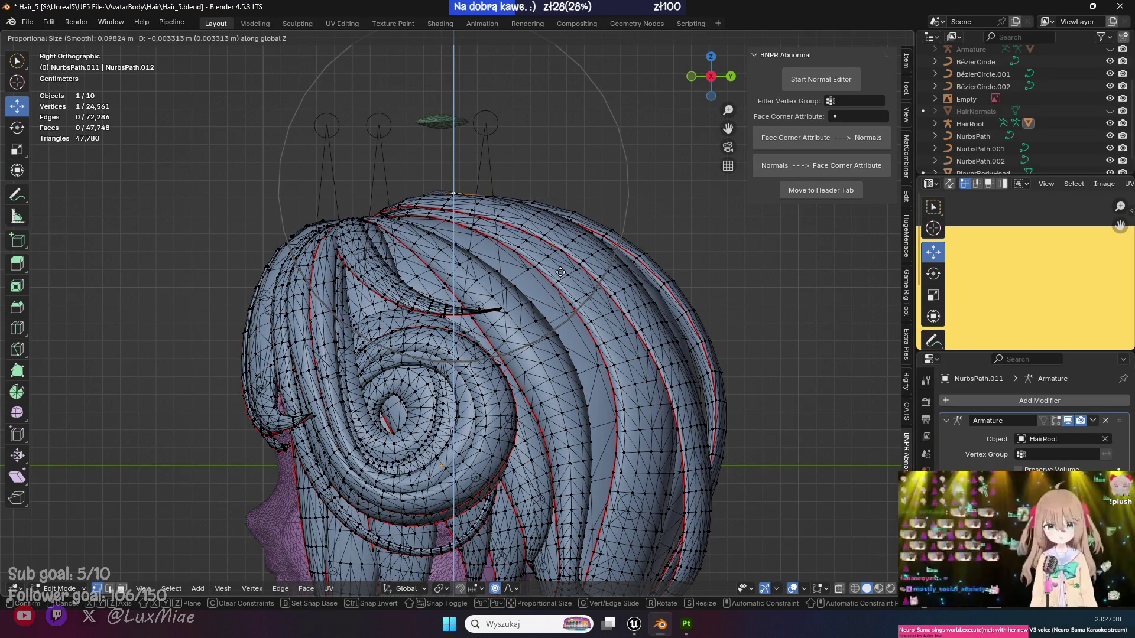
{"action": "left_click", "coordinate": [429, 202]}
In side view, nudge the crown vertex slightly along Y with smooth falloff.
{"action": "left_click_drag", "start_coordinate": [331, 198], "coordinate": [383, 258]}
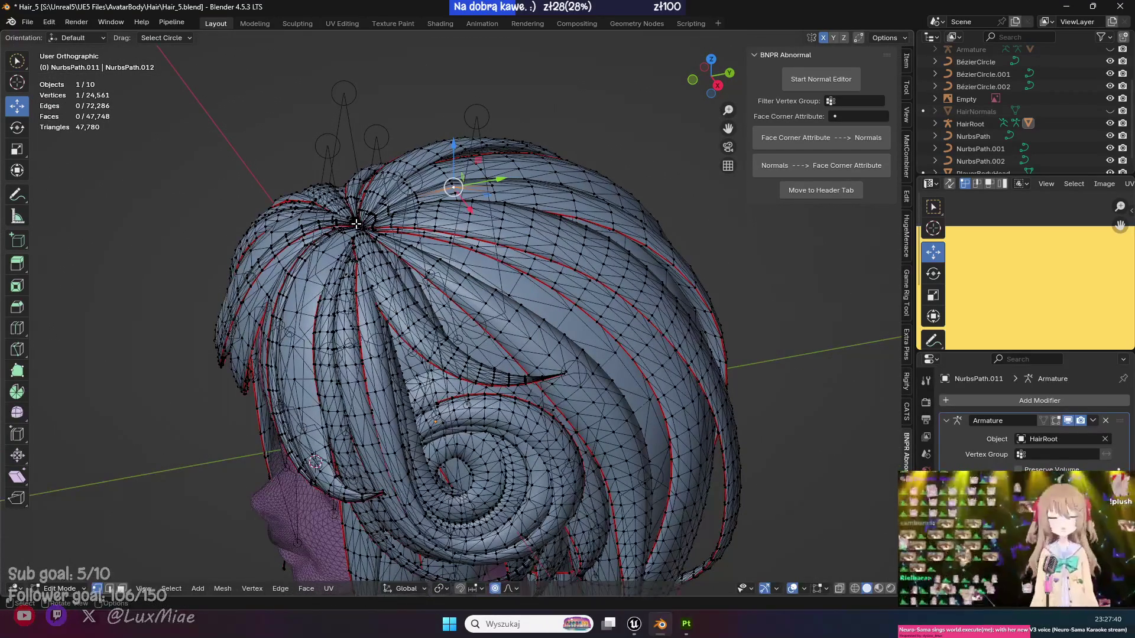
{"action": "key", "text": "KP_1"}
{"action": "key", "text": "KP_3"}
{"action": "key", "text": "g"}
{"action": "key", "text": "z"}
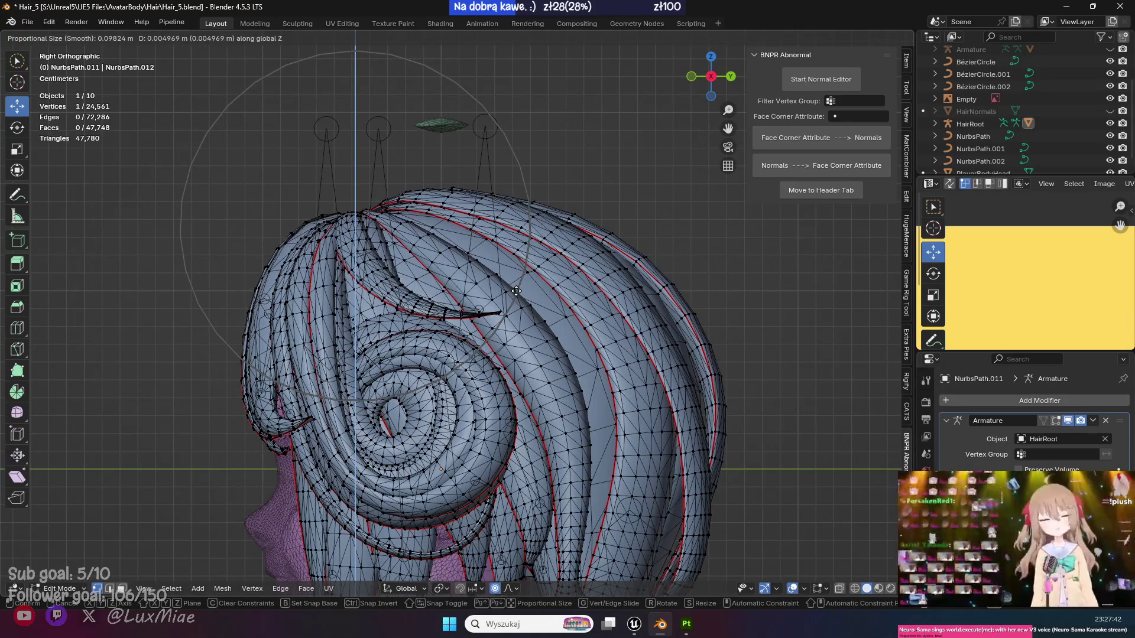
{"action": "scroll", "coordinate": [539, 233], "scroll_direction": "down", "scroll_amount": 4}
{"action": "scroll", "coordinate": [540, 233], "scroll_direction": "up", "scroll_amount": 2}
{"action": "key", "text": "y"}
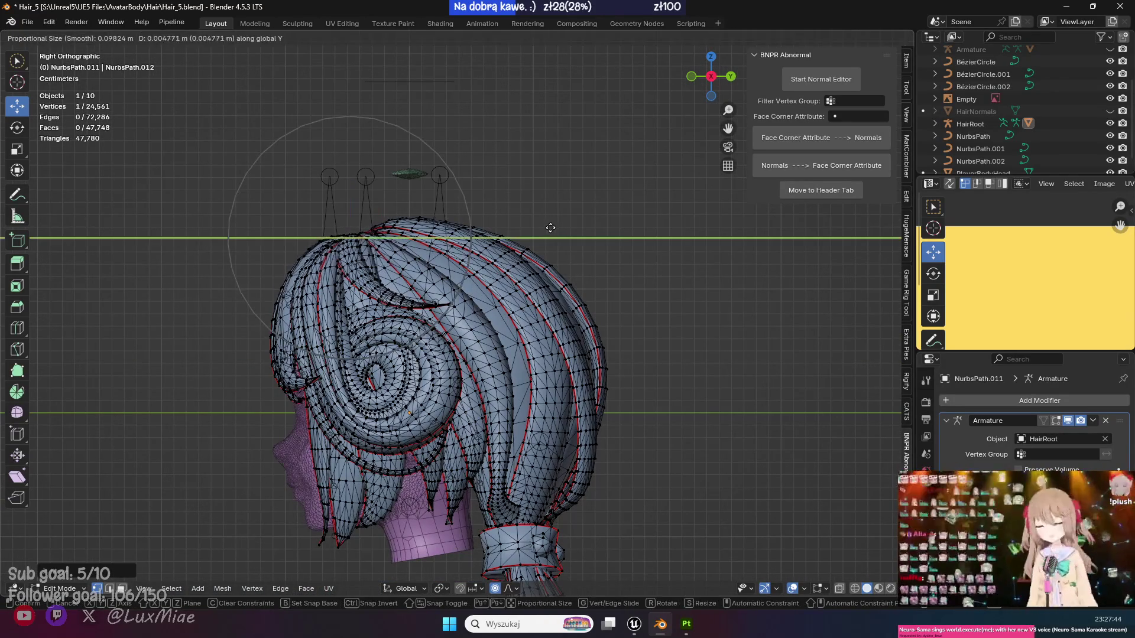
{"action": "left_click", "coordinate": [558, 226]}
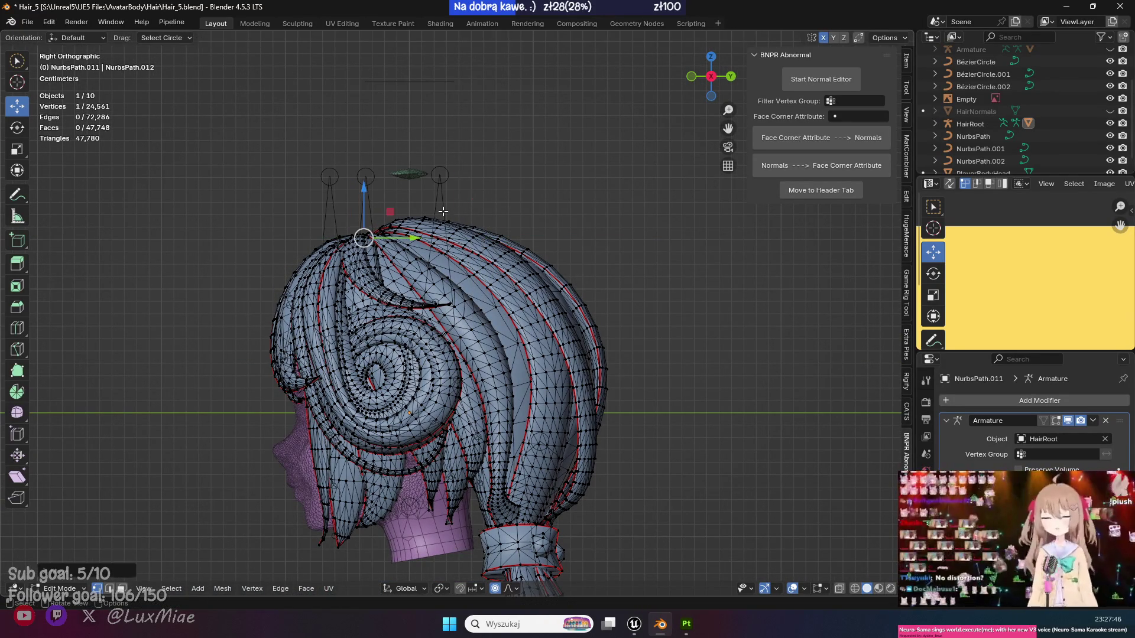